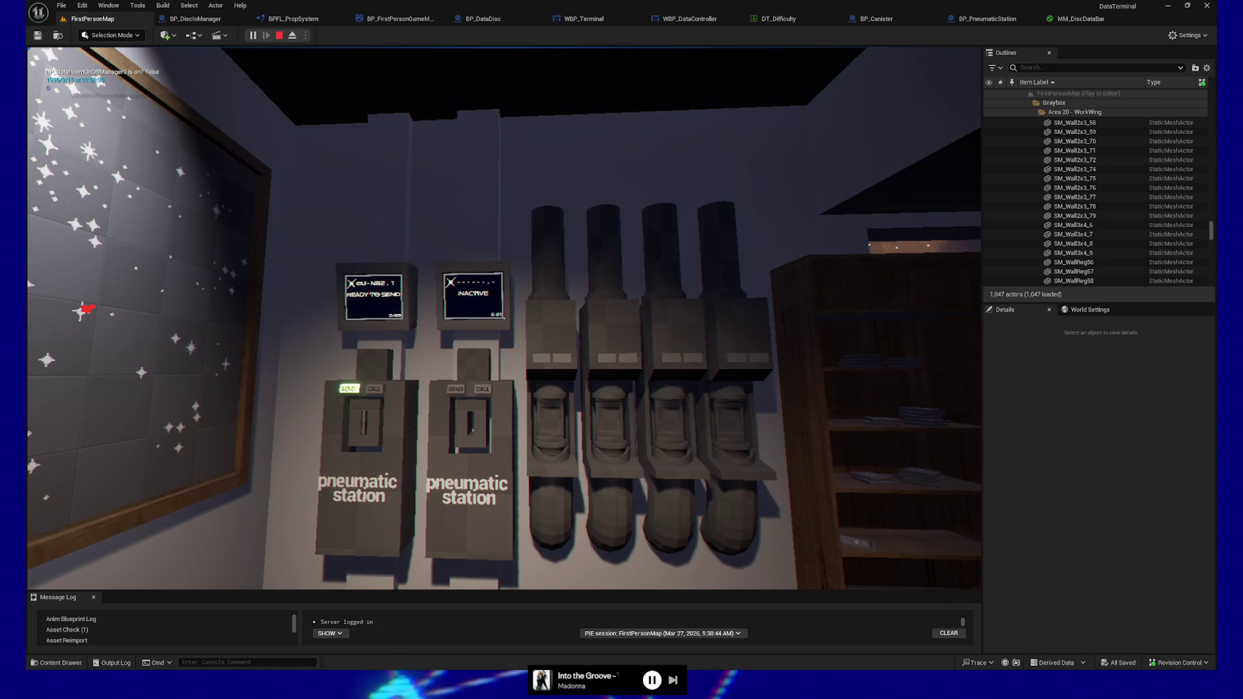
Pause the Play-in-Editor session with Escape so the GAME PAUSED menu appears
{"action": "key", "text": "Escape"}
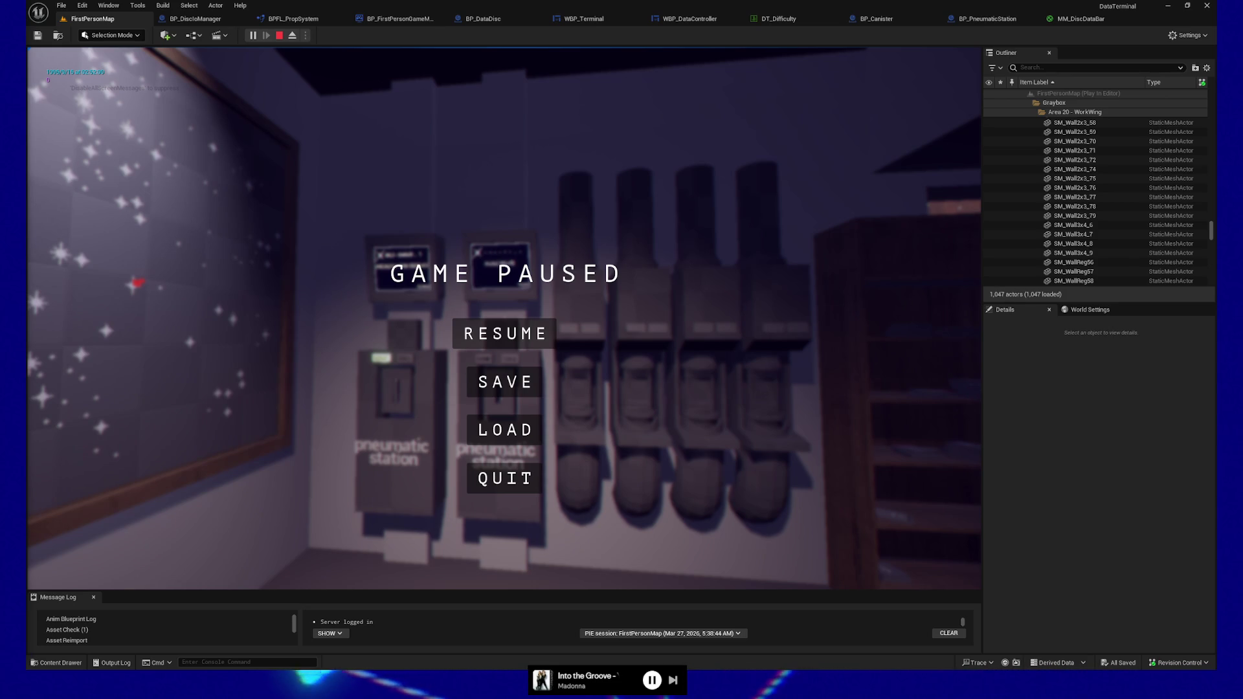
Resume the game (pausing once more in between), then switch over to the Obsidian to-do note
{"action": "left_click", "coordinate": [505, 334]}
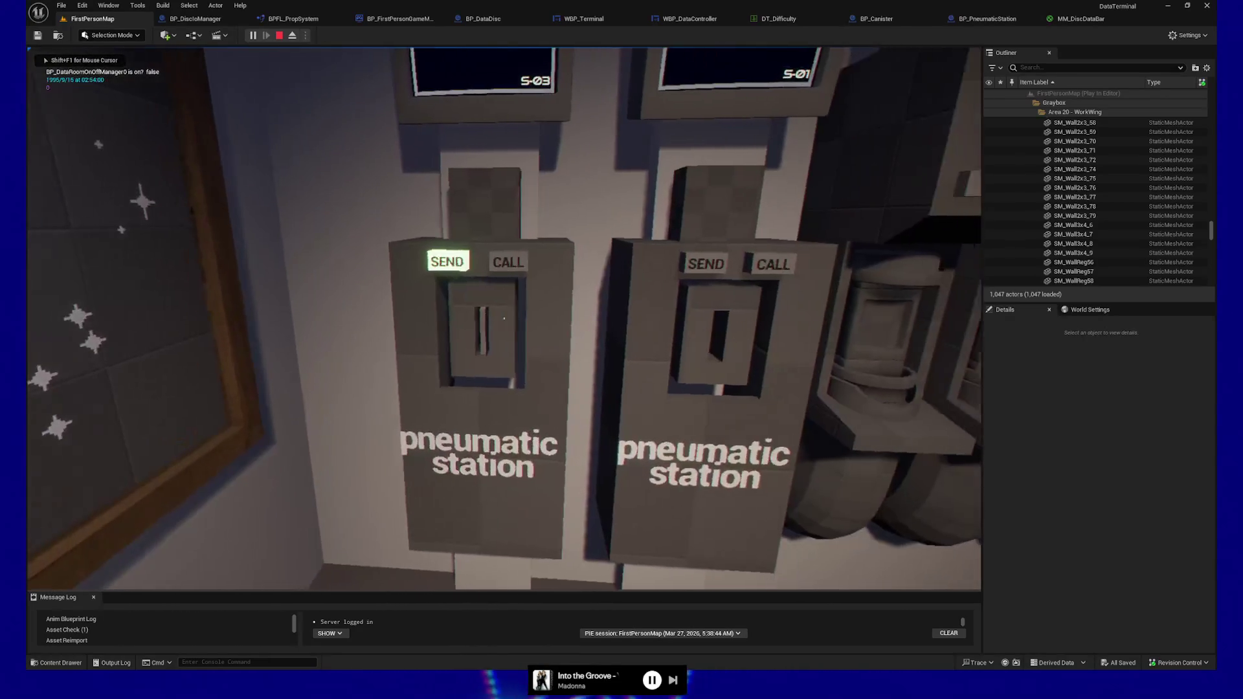
{"action": "key", "text": "Escape"}
{"action": "left_click", "coordinate": [501, 347]}
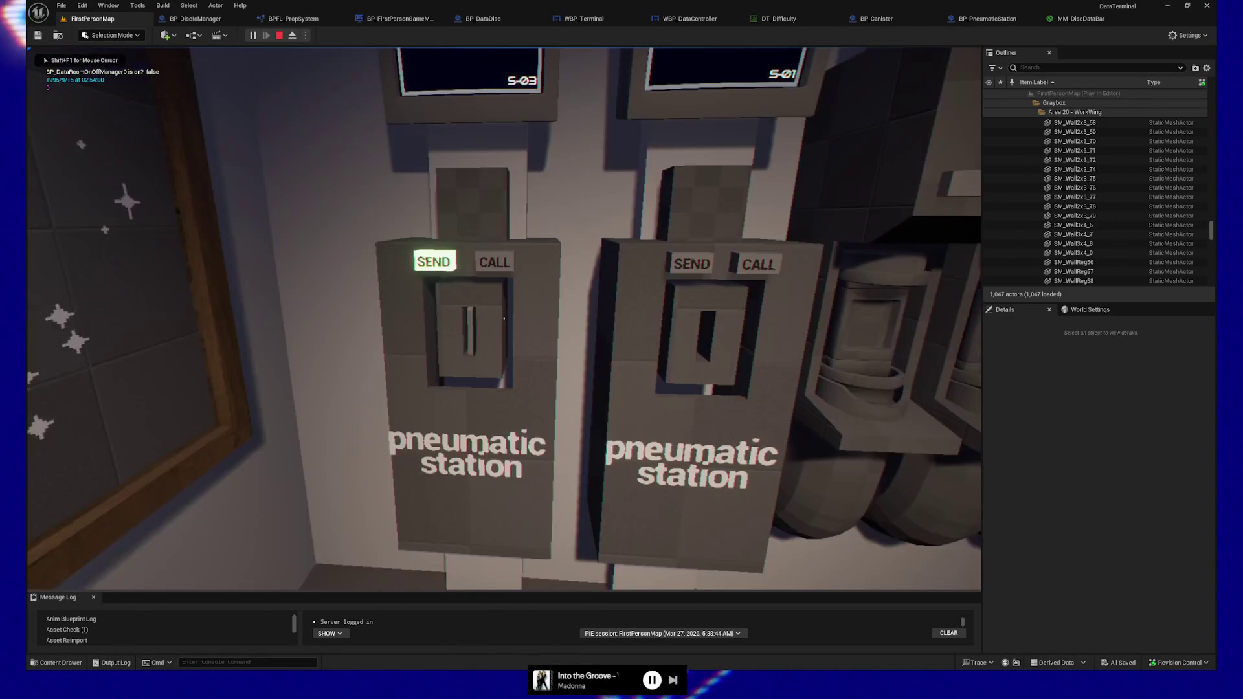
{"action": "key", "text": "alt+Tab"}
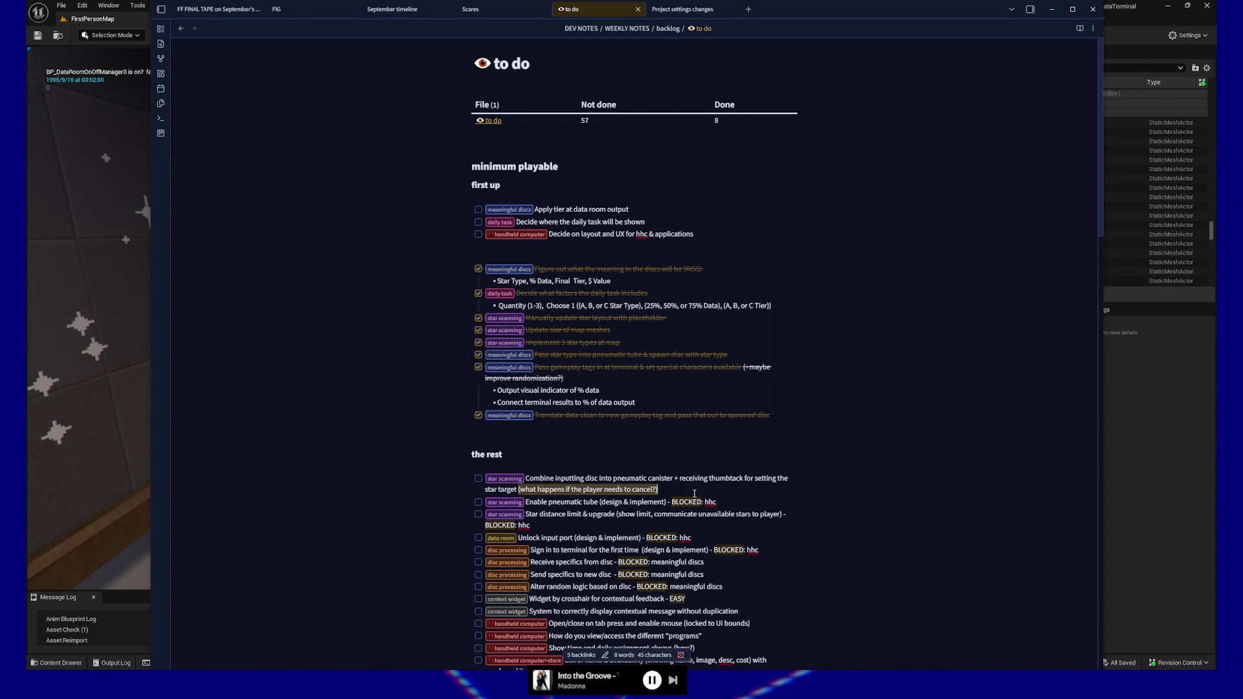
Replace the first 'the rest' task with the insert-disc eject-thumbtack-box wording, then return to the game
{"action": "left_click", "coordinate": [677, 489]}
{"action": "left_click", "coordinate": [528, 476], "text": "shift"}
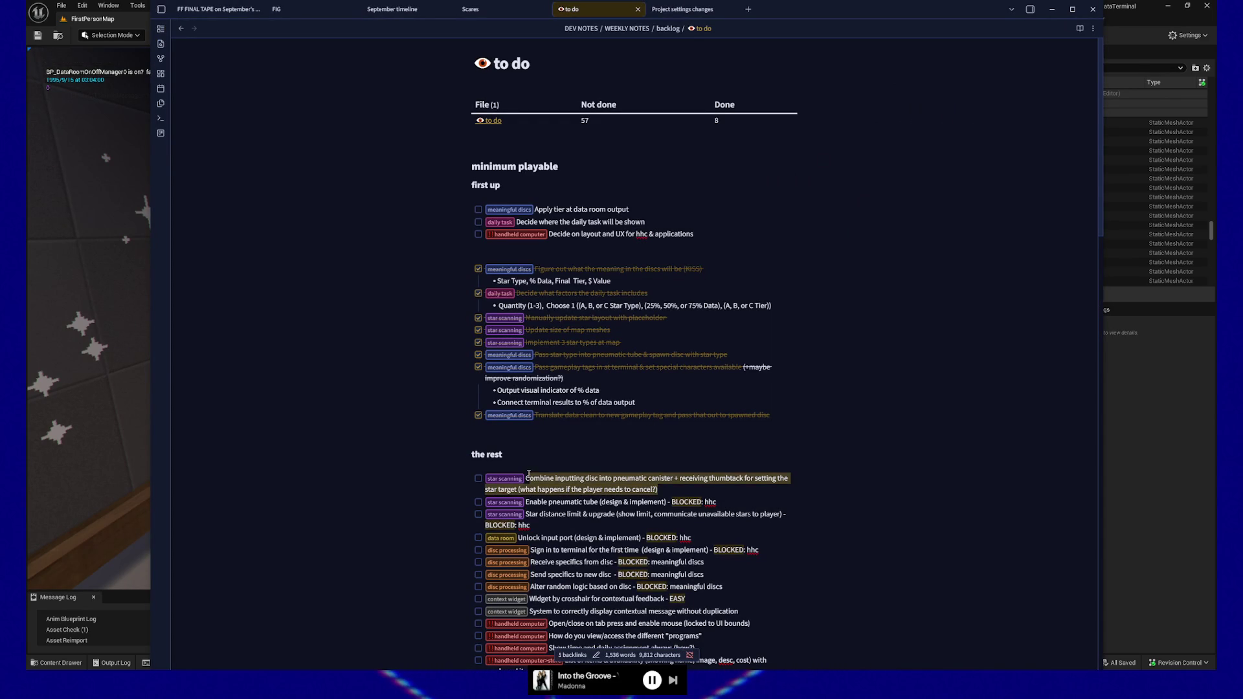
{"action": "type", "text": "C"}
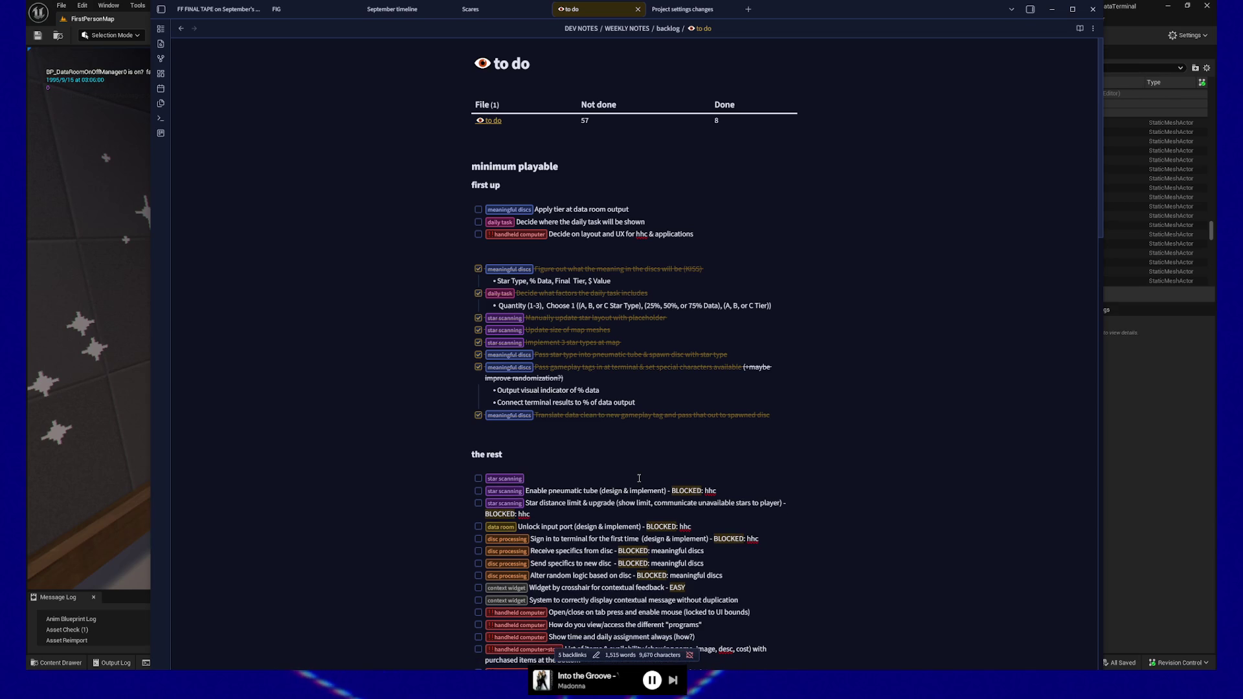
{"action": "type", "text": "n "}
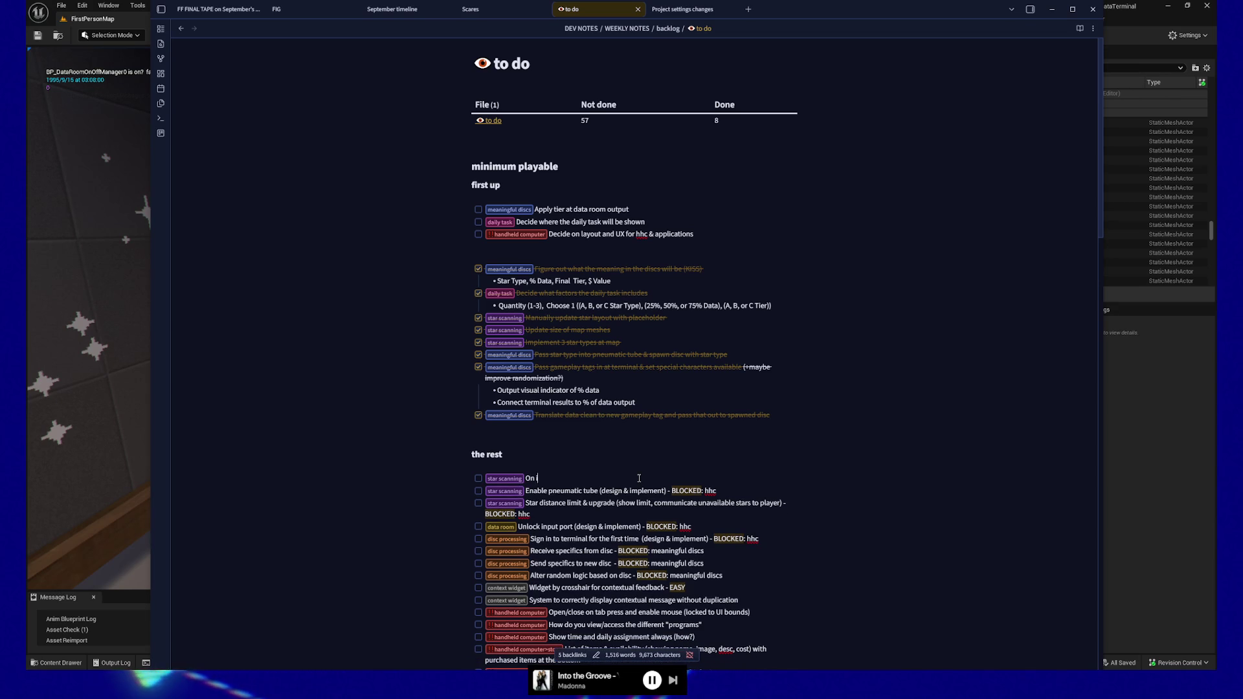
{"action": "type", "text": "ert disc into"}
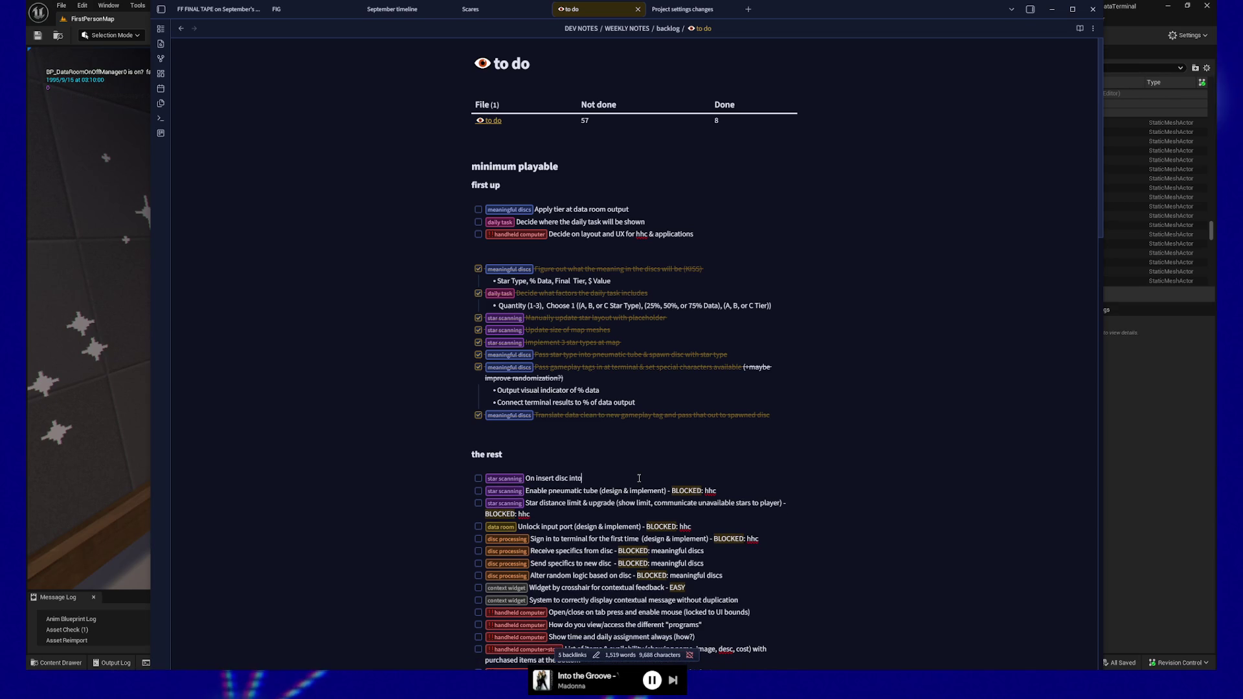
{"action": "type", "text": "pneumatic canister, eject"}
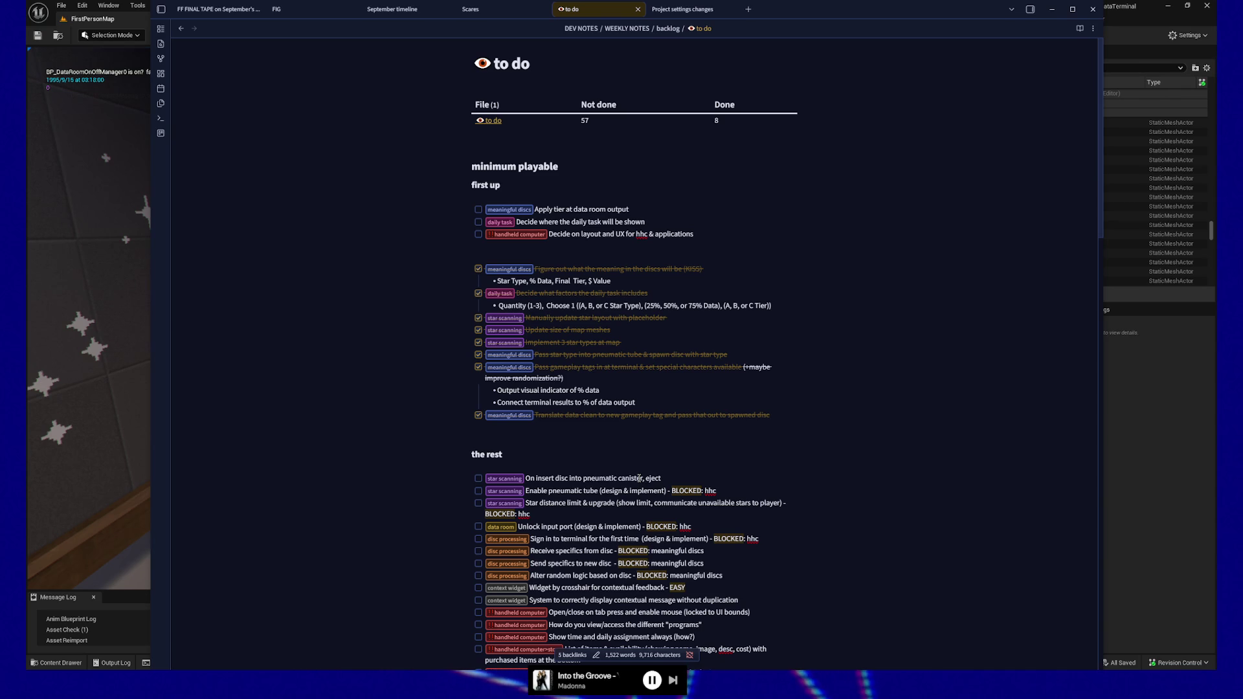
{"action": "type", "text": "humbtack box"}
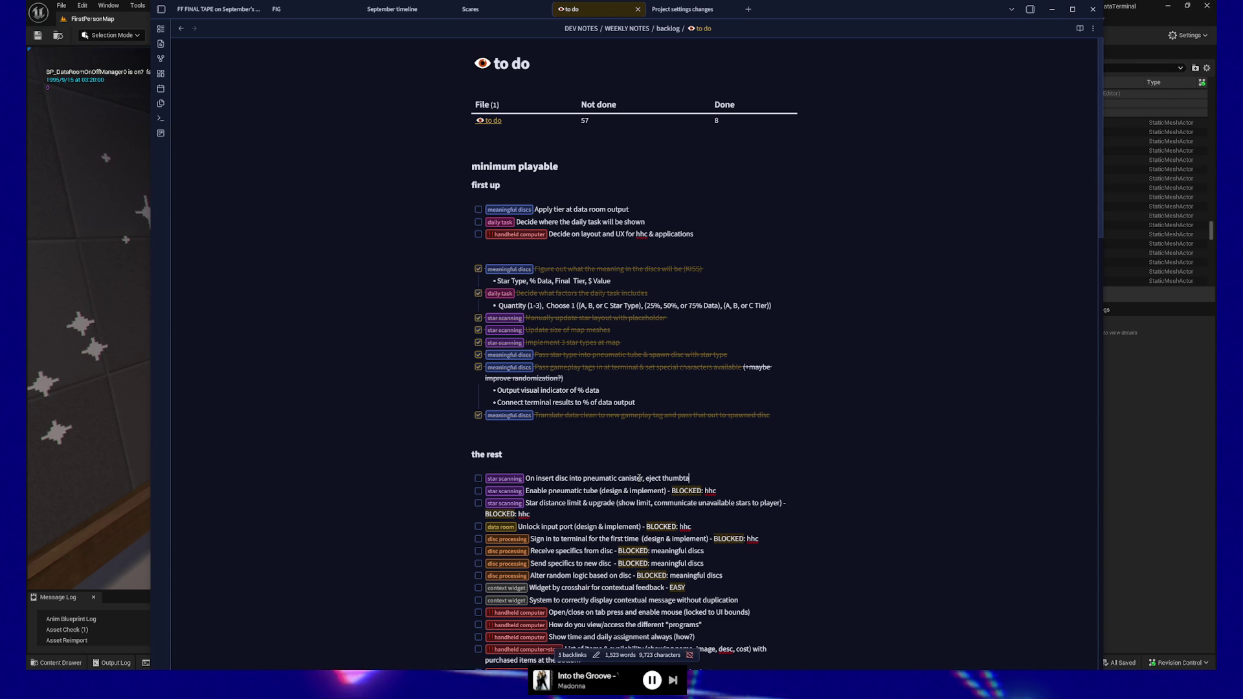
{"action": "key", "text": "alt+Tab"}
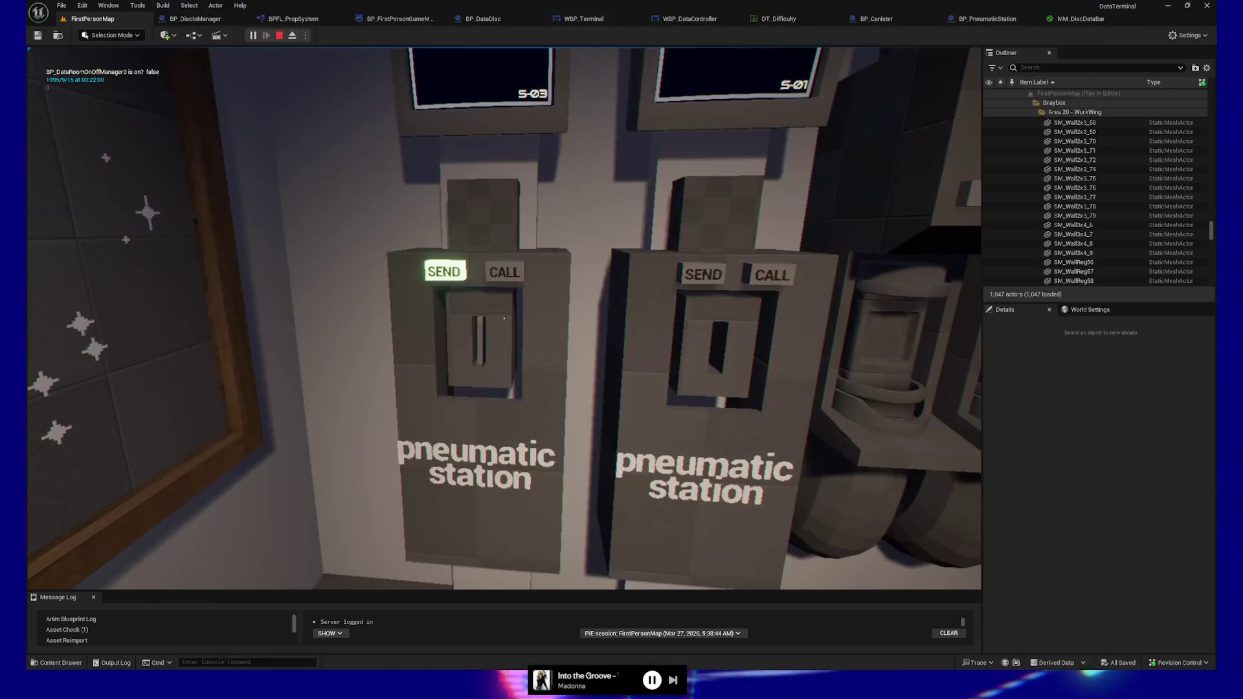
{"action": "key", "text": "w"}
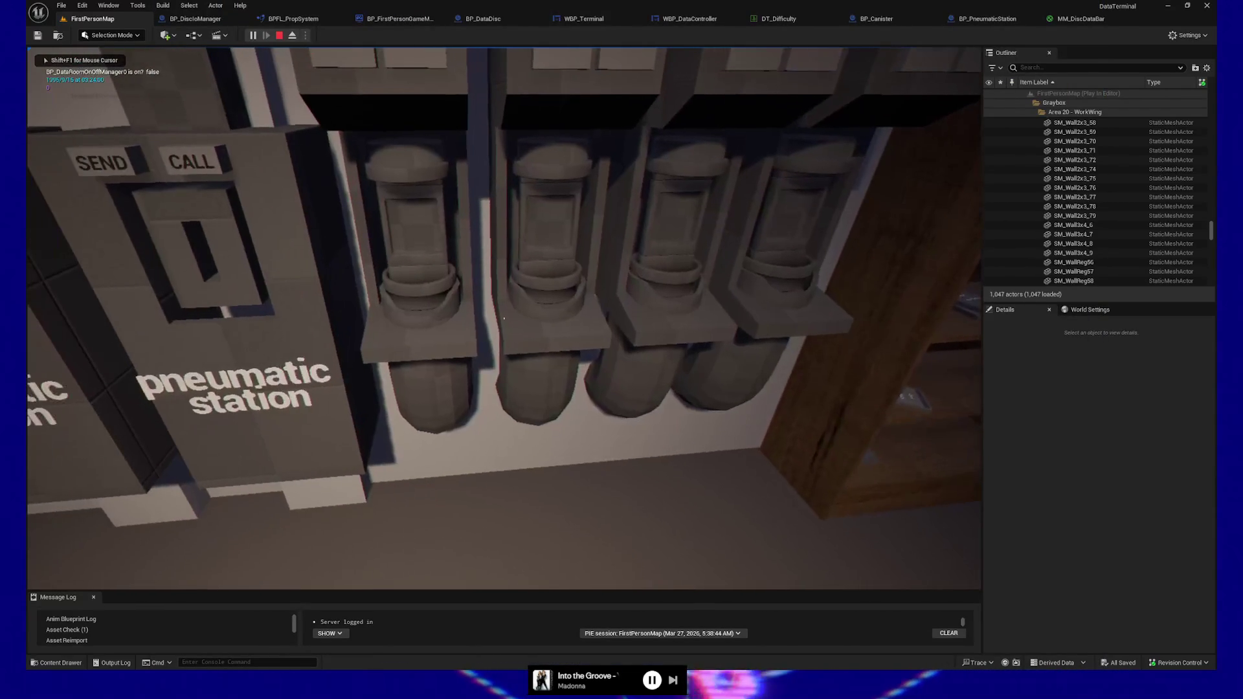
{"action": "key", "text": "w"}
{"action": "key", "text": "s"}
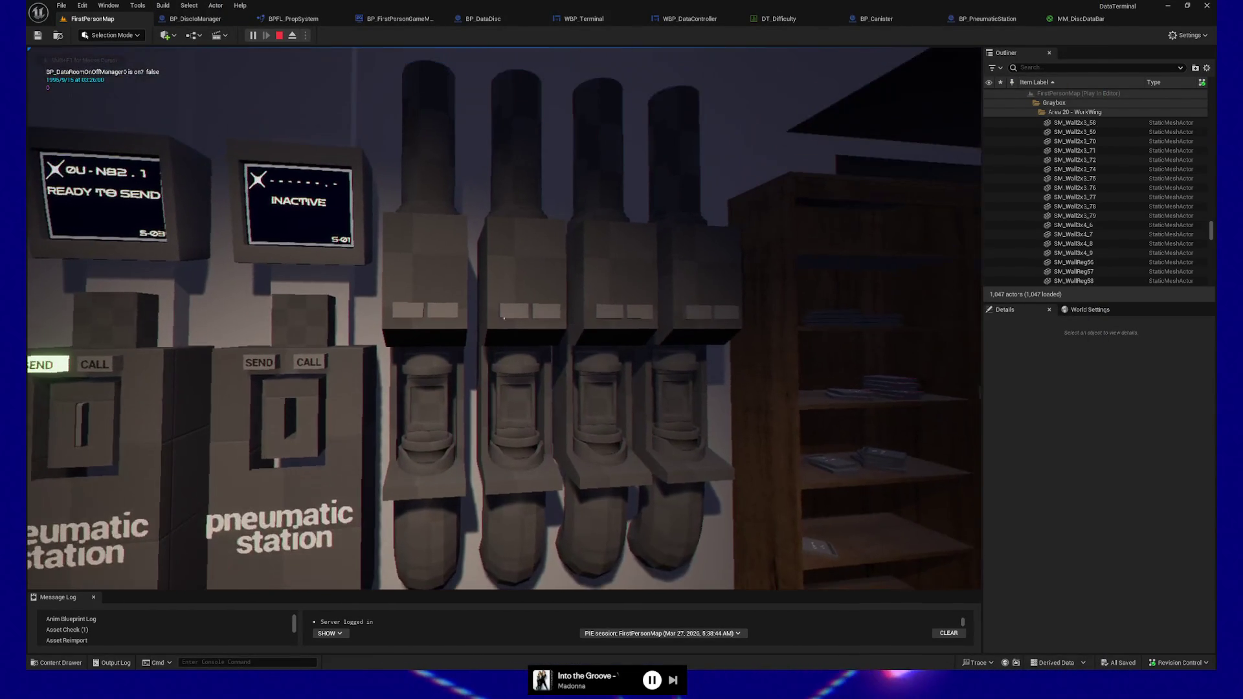
{"action": "key", "text": "w"}
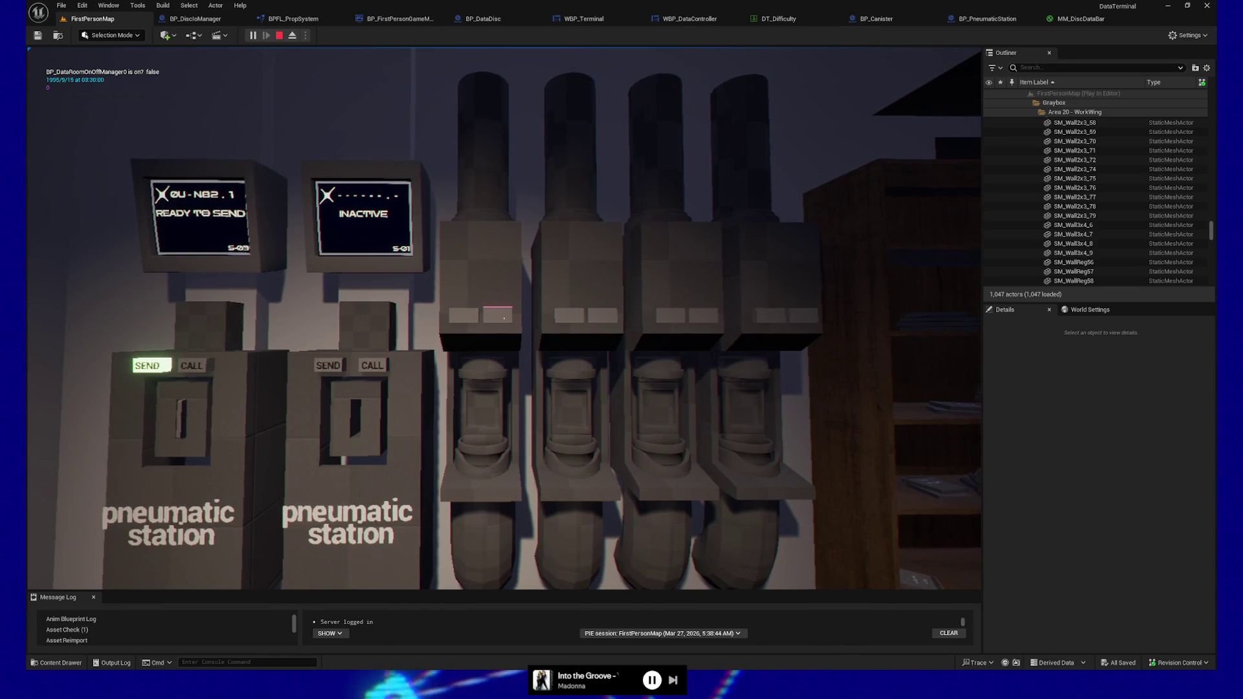
{"action": "key", "text": "s"}
{"action": "key", "text": "d"}
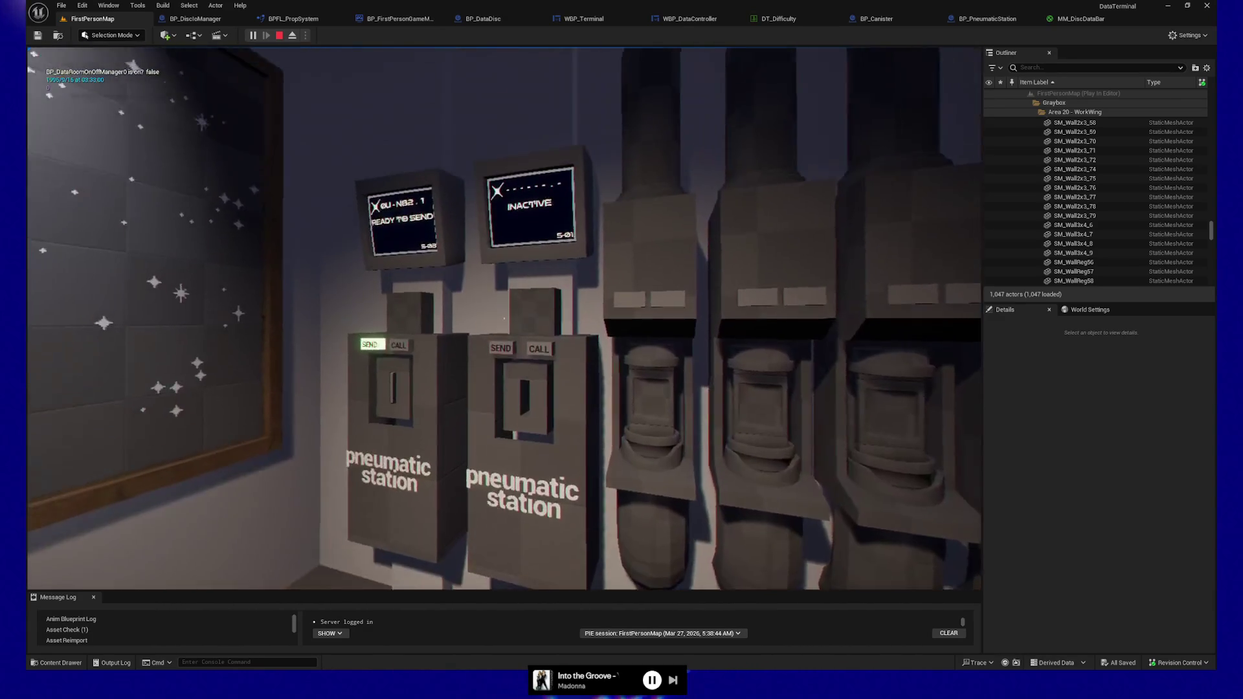
{"action": "key", "text": "d"}
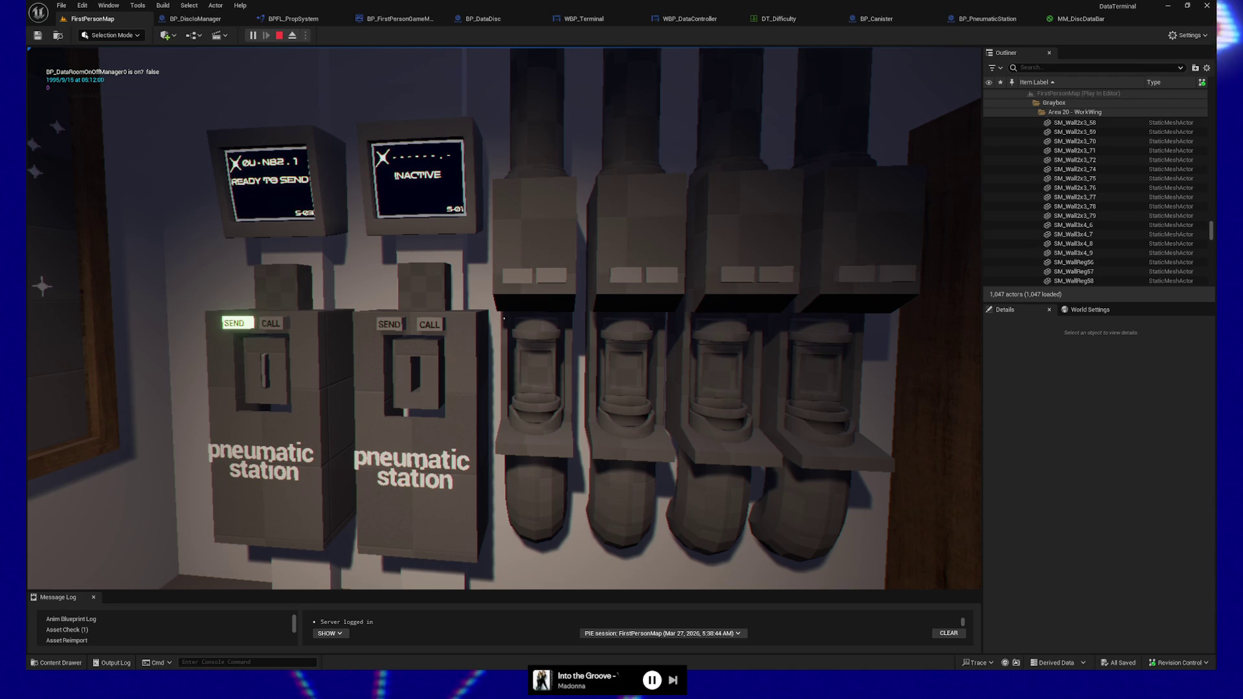
{"action": "key", "text": "w"}
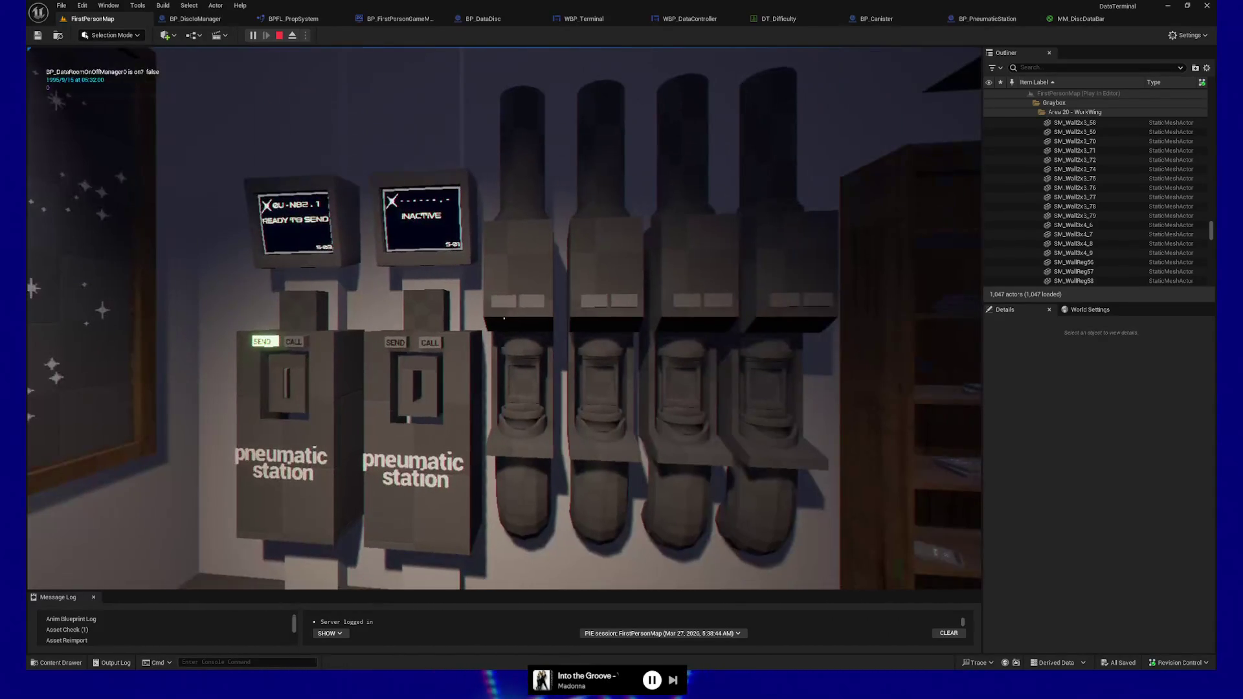
Walk forward to the pneumatic stations and pause the game there
{"action": "key", "text": "w"}
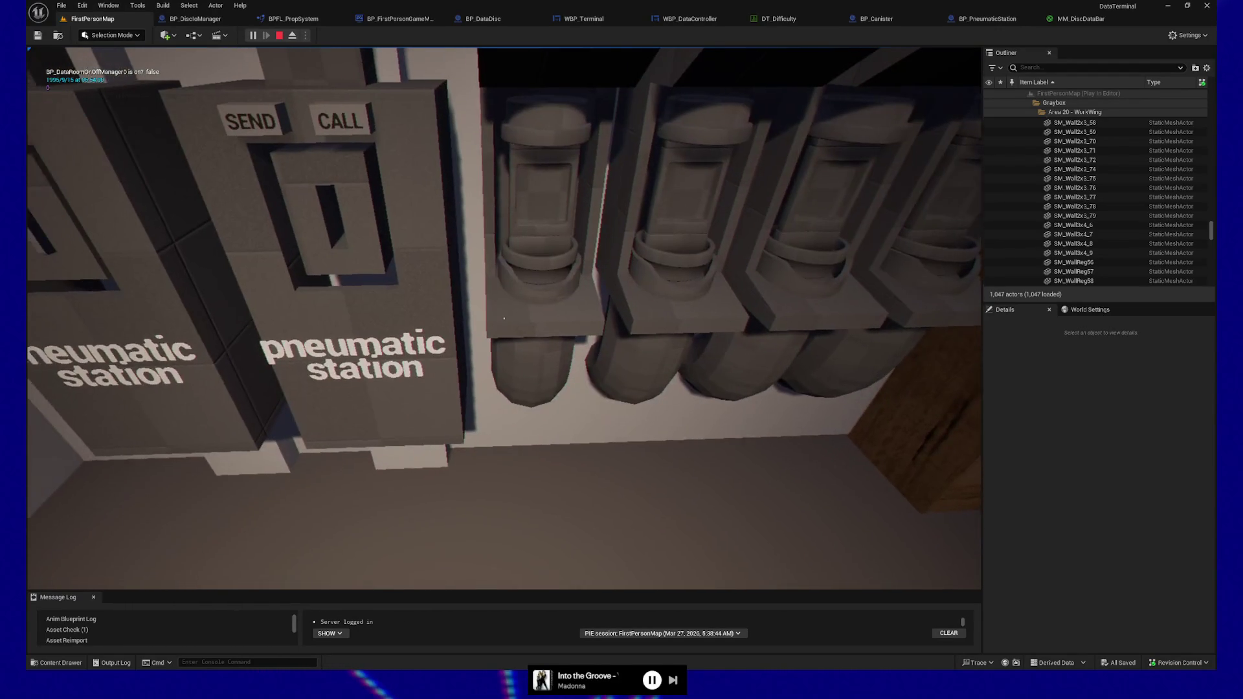
{"action": "key", "text": "Escape"}
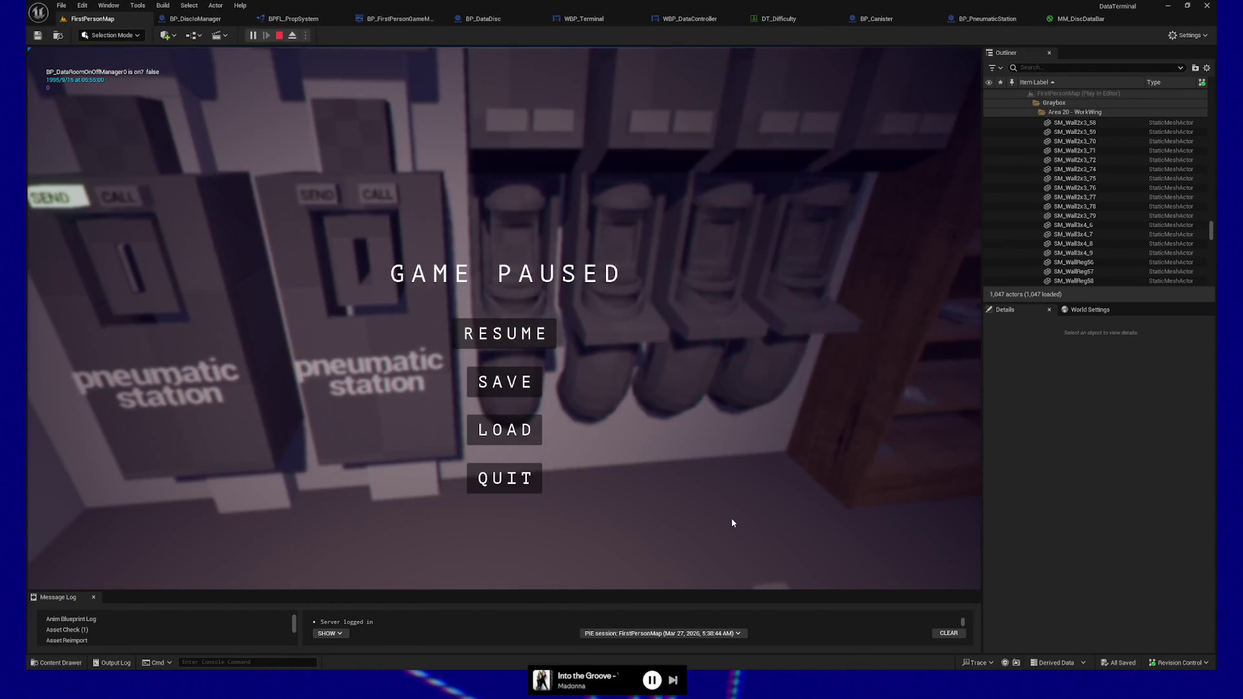
Switch to the Obsidian note and put the caret in the first 'the rest' task
{"action": "key", "text": "alt+Tab"}
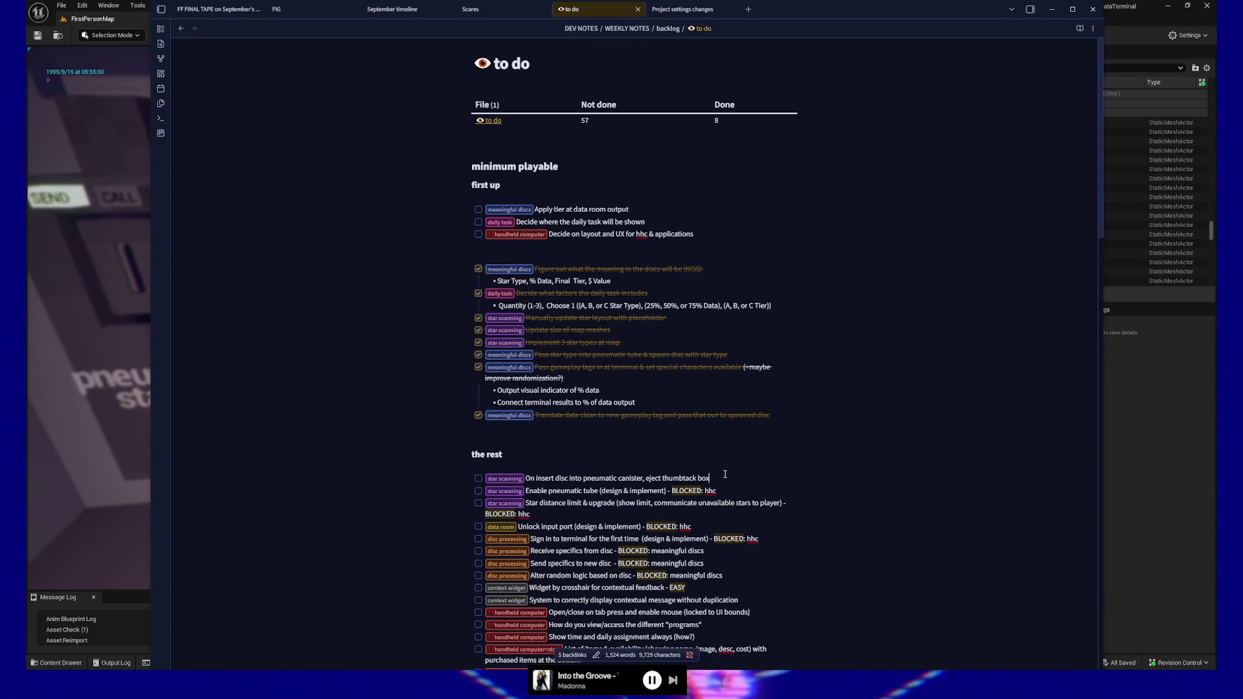
{"action": "left_click", "coordinate": [509, 478]}
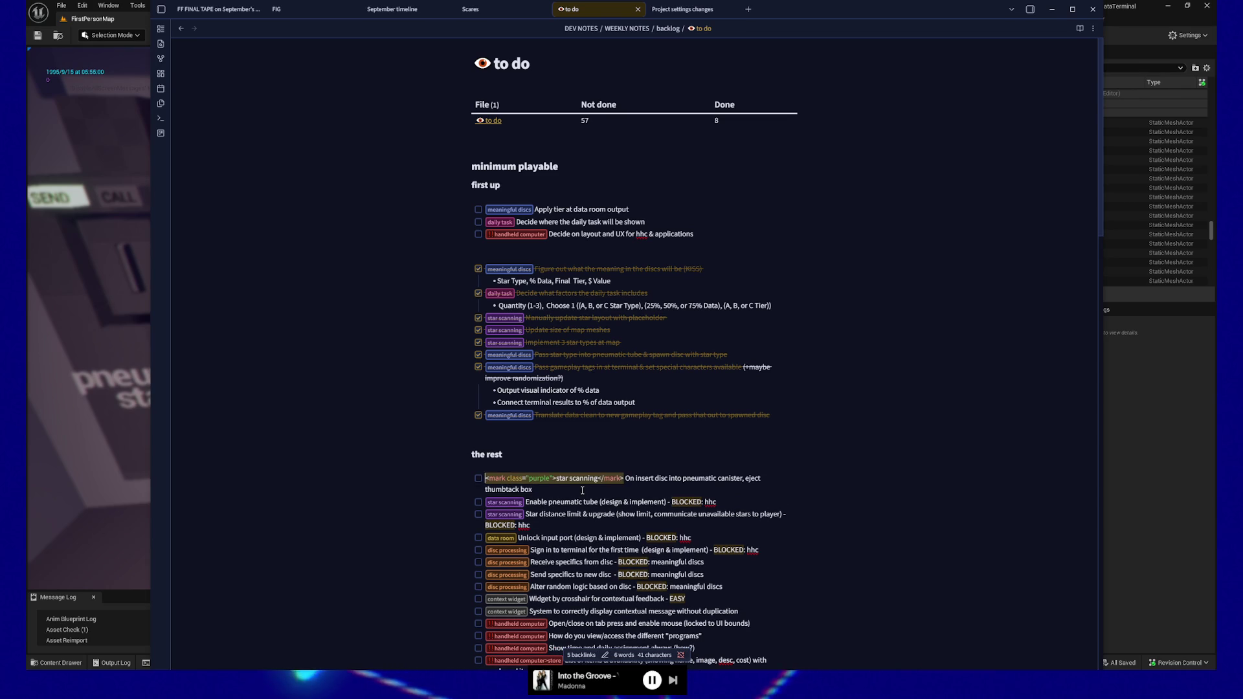
Add two 'If remove disc…' thumbtack tasks below the first, carrying the star scanning tag
{"action": "key", "text": "ctrl+c"}
{"action": "key", "text": "End"}
{"action": "key", "text": "Return"}
{"action": "key", "text": "ctrl+v"}
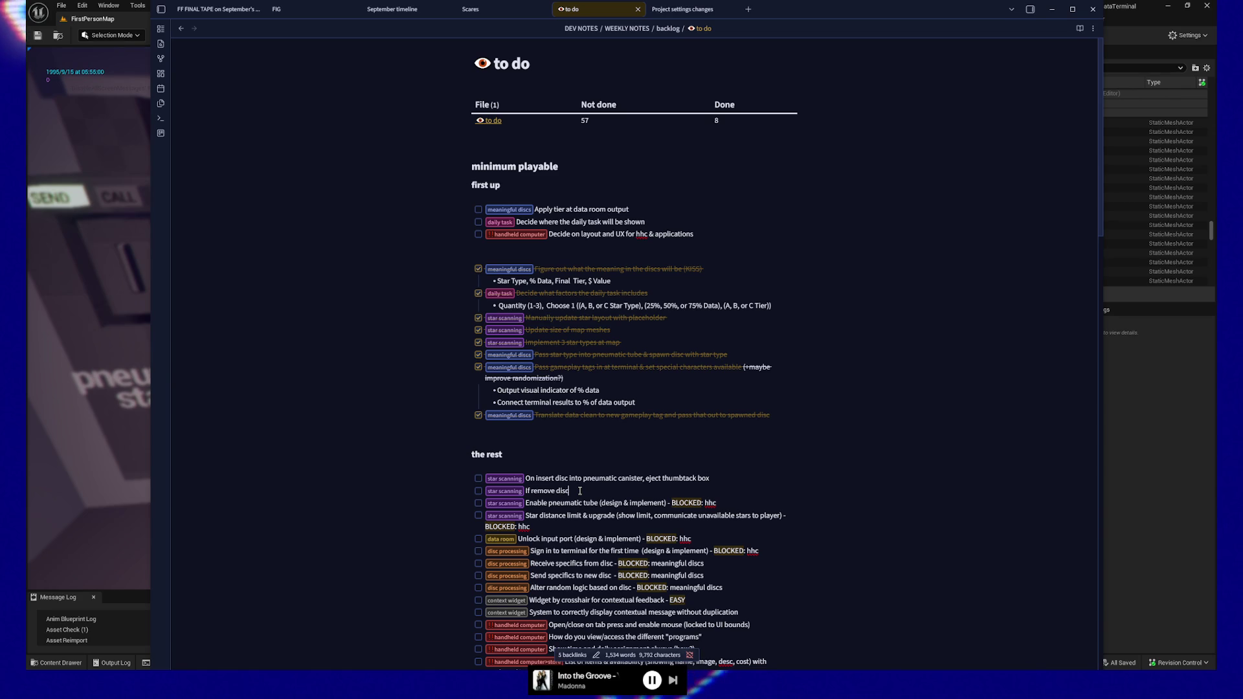
{"action": "type", "text": " with thumbtack"}
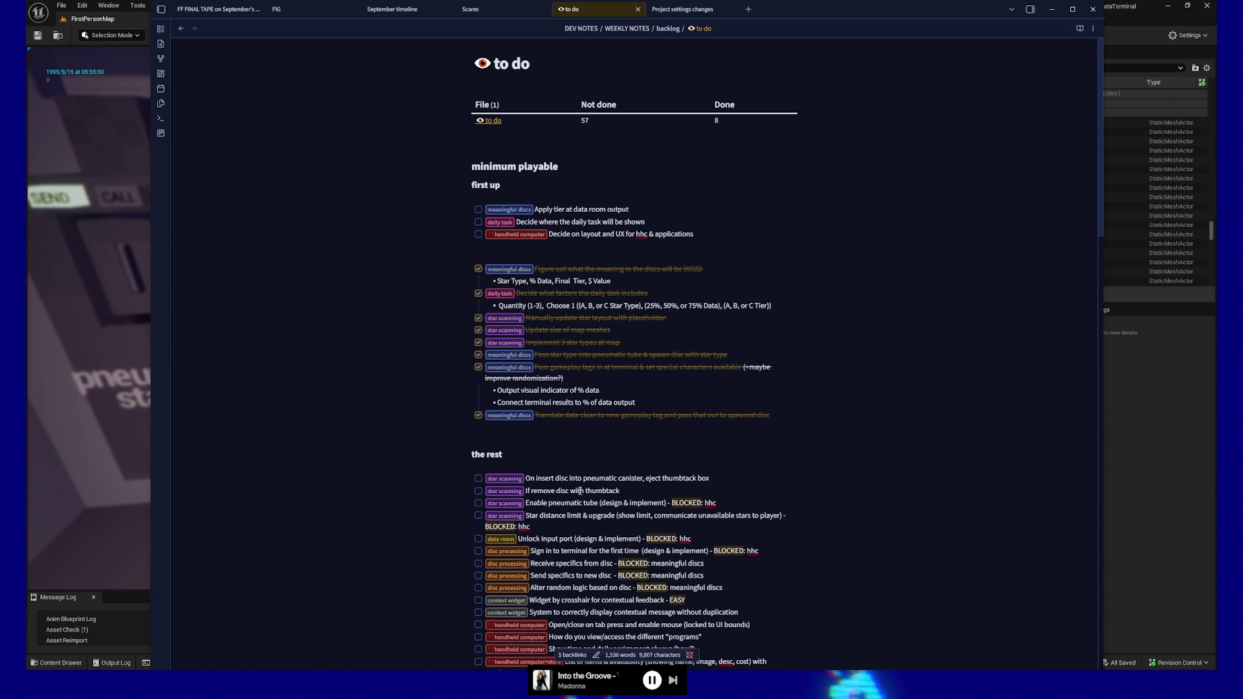
{"action": "type", "text": " ed"}
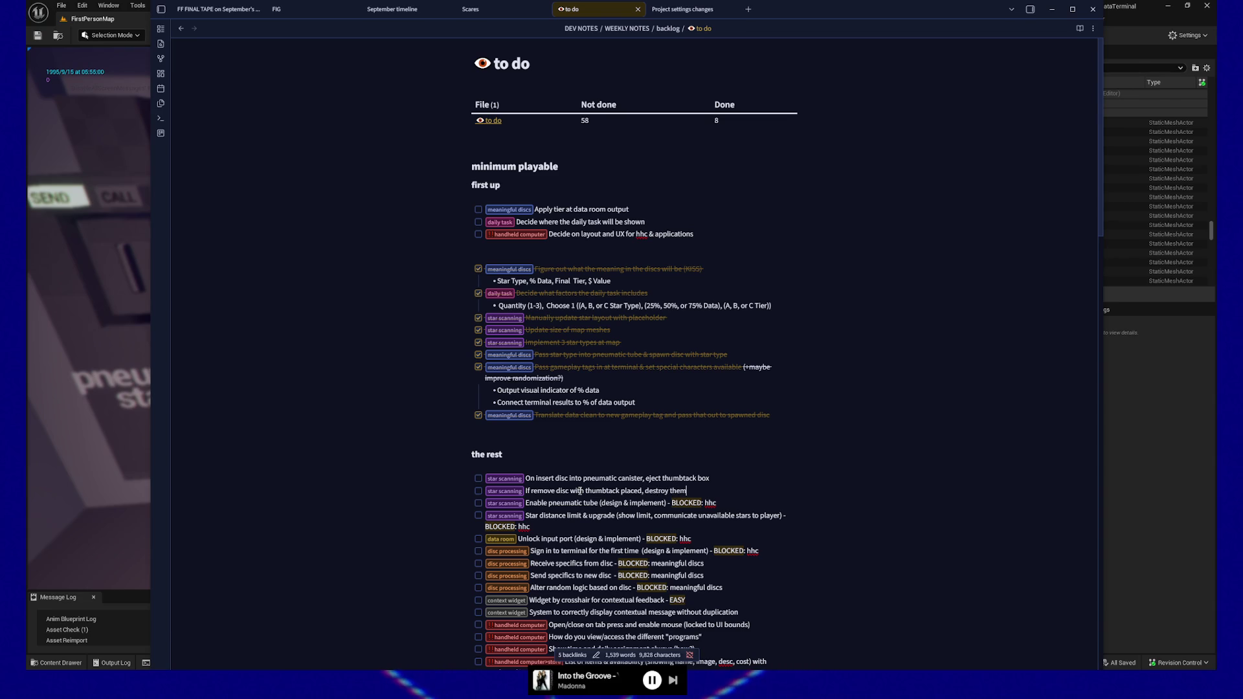
{"action": "type", "text": "ck"}
{"action": "key", "text": "Return"}
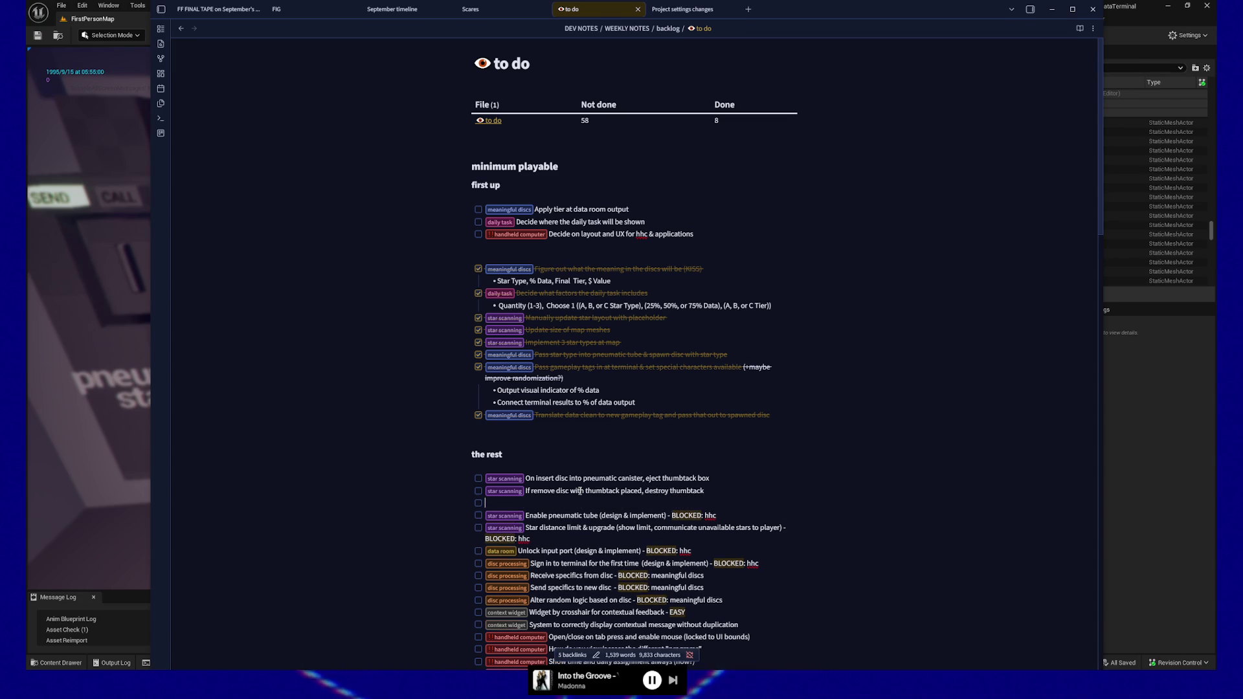
{"action": "type", "text": "star scanning If remove disc with thumbtack not placed, close thumbtack dra"}
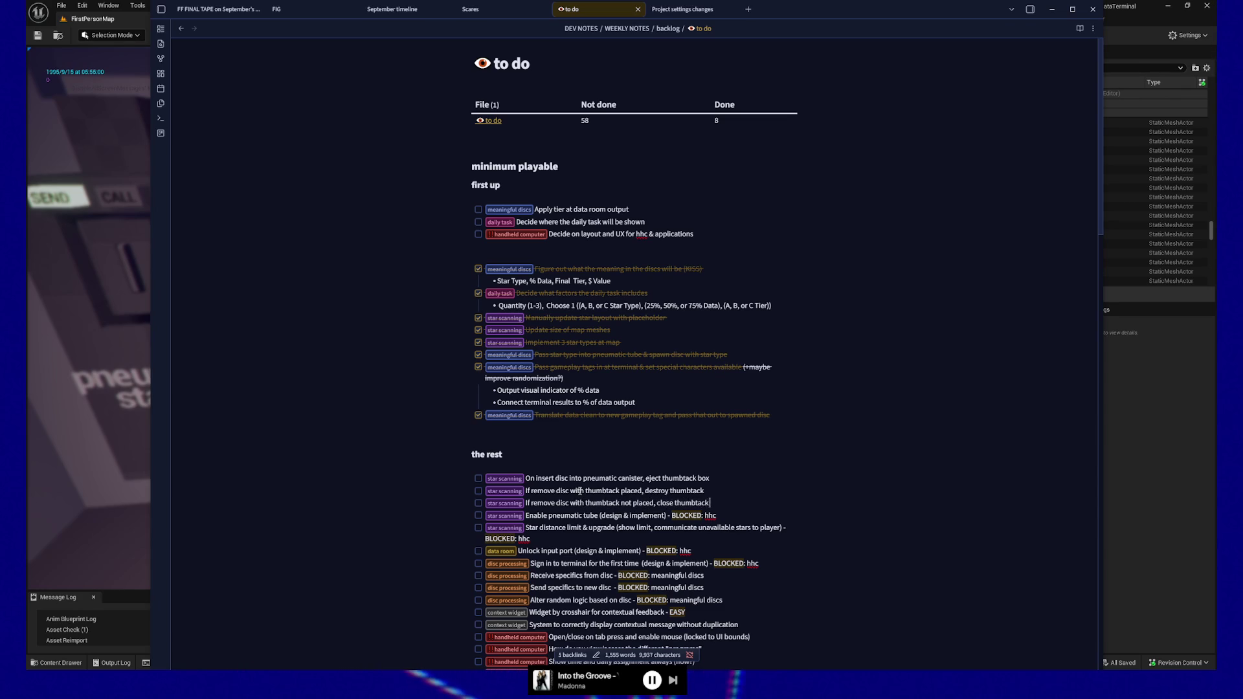
{"action": "type", "text": "wer"}
Change the eject target from 'box' to 'drawer' and start a 'Pneumatic Star' task above
{"action": "double_click", "coordinate": [704, 478]}
{"action": "type", "text": "drawer"}
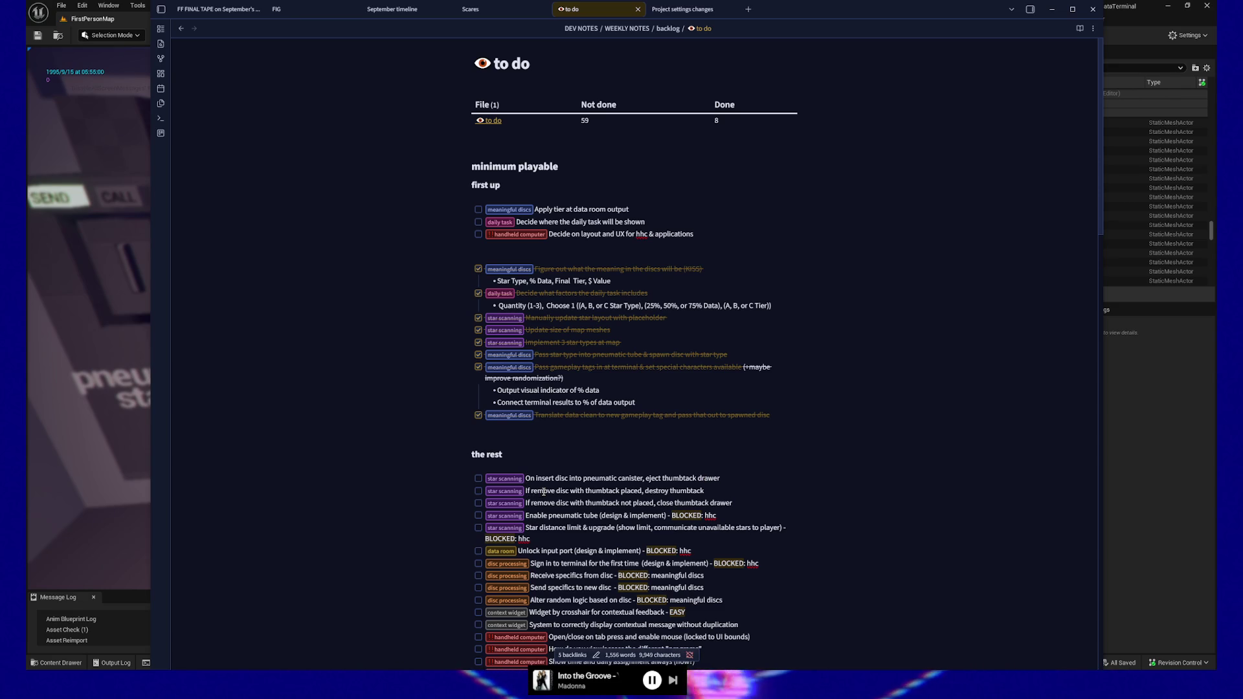
{"action": "key", "text": "Return"}
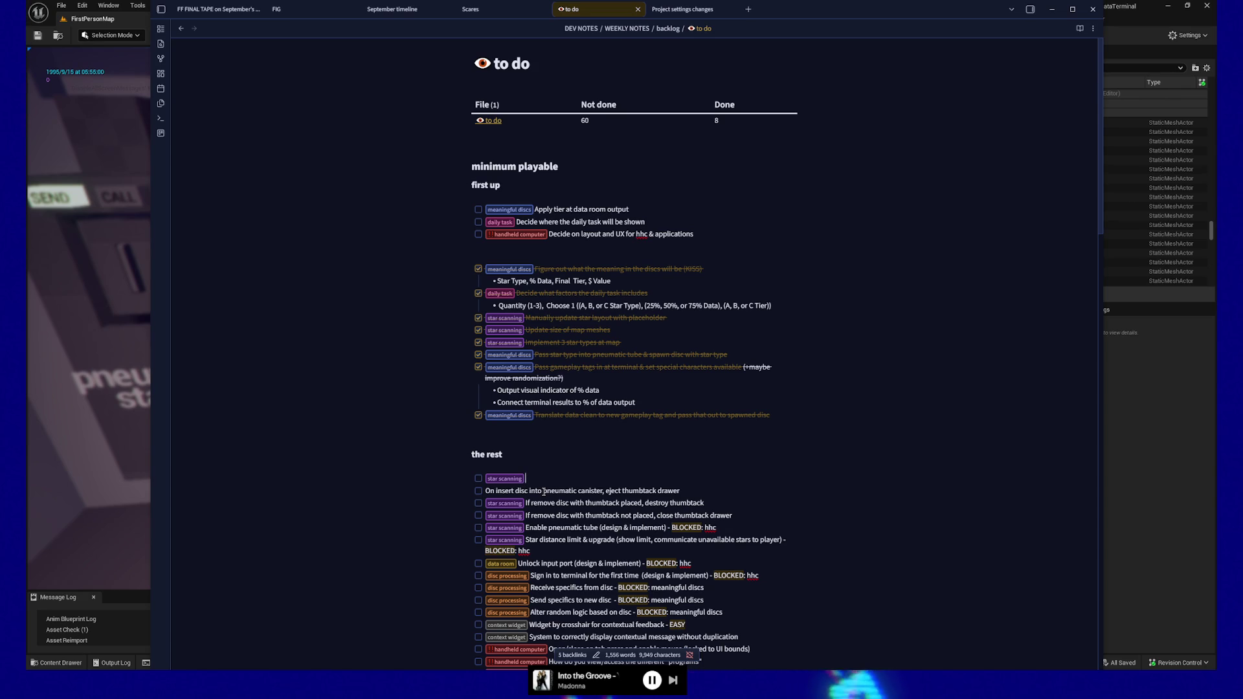
{"action": "type", "text": "Preumatic Star Targeting ("}
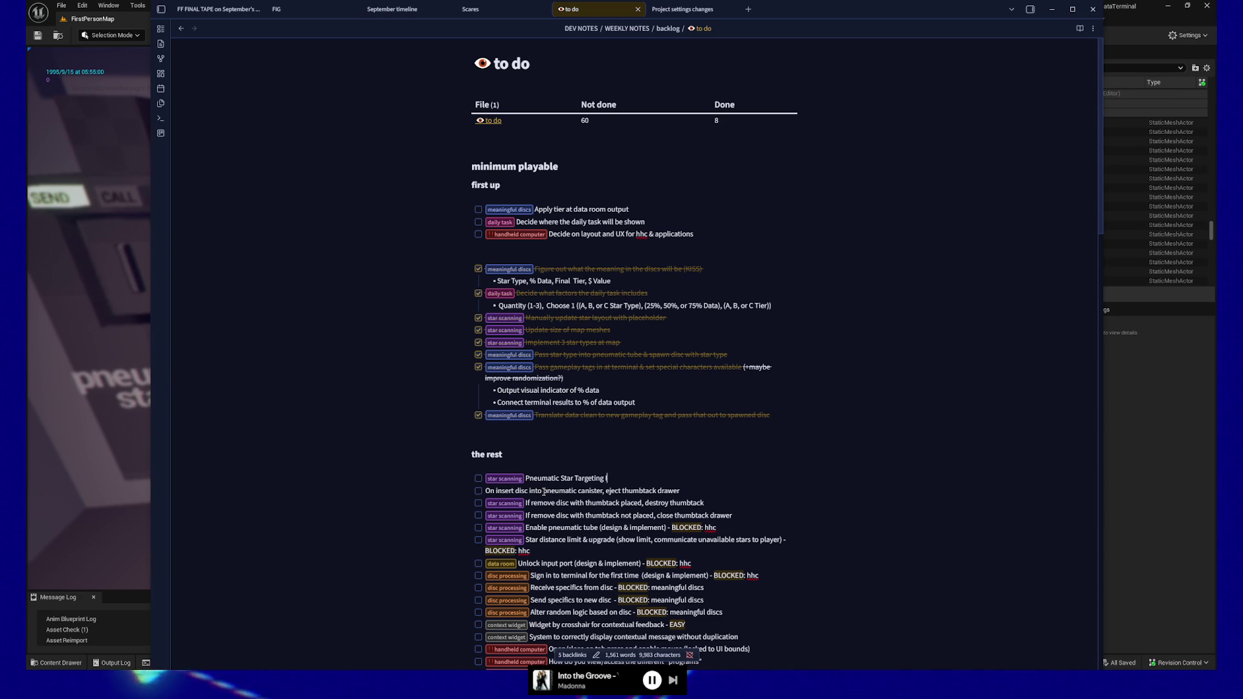
Rename the task to 'Pneumatic star targeting improvements' and strip the insert-disc task's checkbox
{"action": "key", "text": "BackSpace"}
{"action": "key", "text": "BackSpace"}
{"action": "key", "text": "BackSpace"}
{"action": "key", "text": "BackSpace"}
{"action": "key", "text": "BackSpace"}
{"action": "key", "text": "BackSpace"}
{"action": "key", "text": "BackSpace"}
{"action": "key", "text": "BackSpace"}
{"action": "key", "text": "BackSpace"}
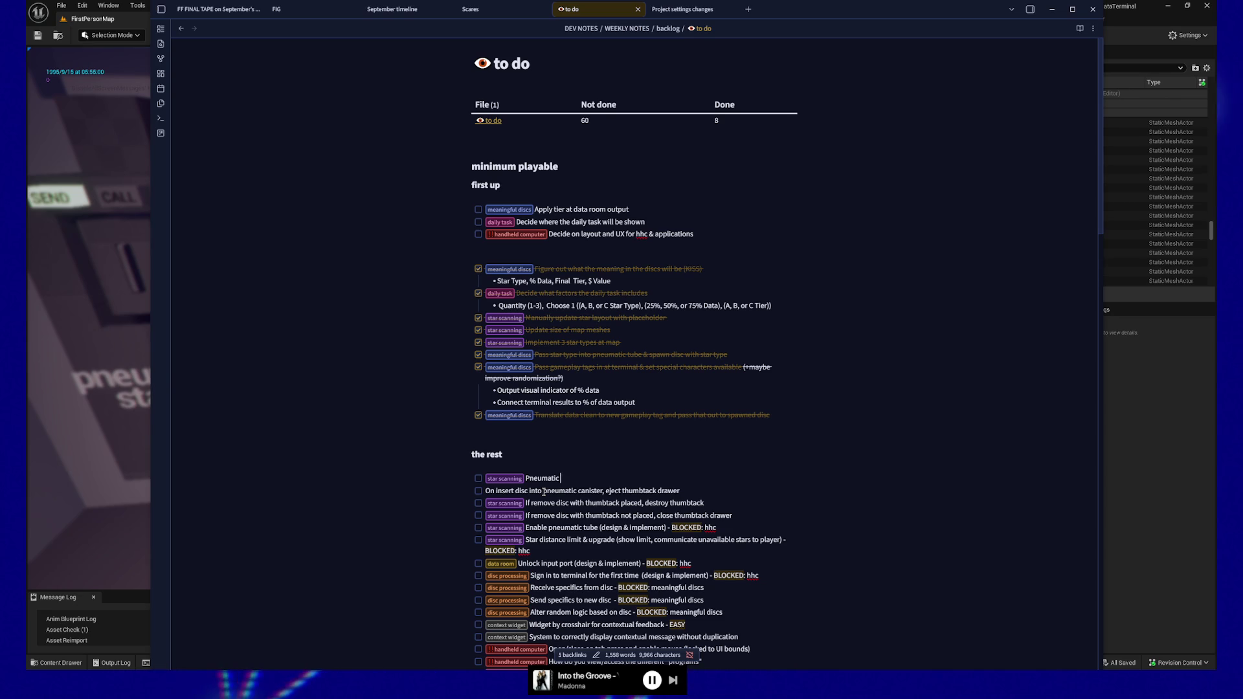
{"action": "type", "text": "star targeting improvements"}
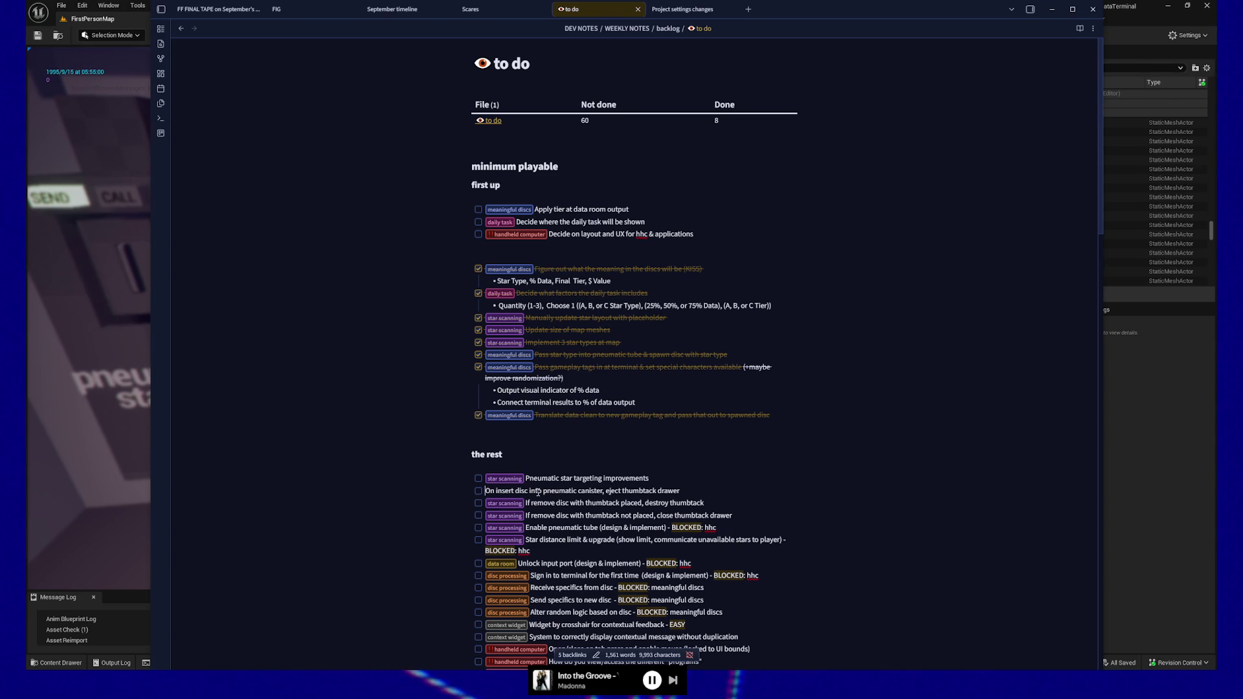
{"action": "key", "text": "BackSpace"}
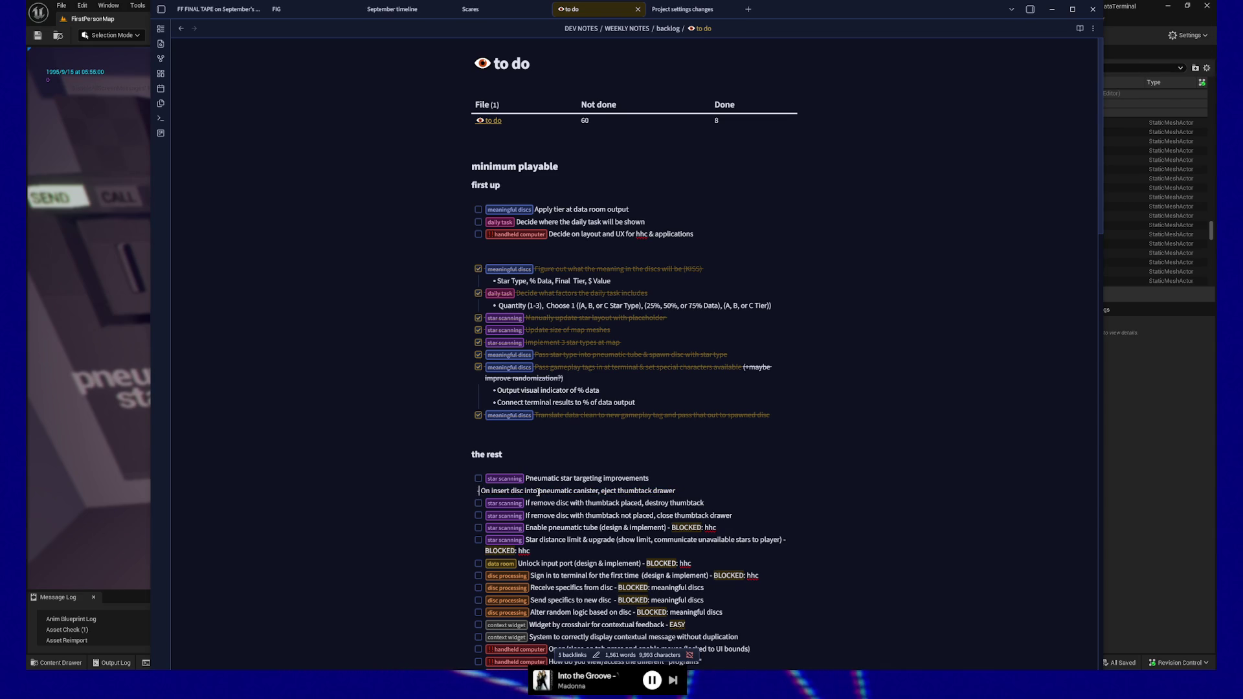
{"action": "type", "text": "-"}
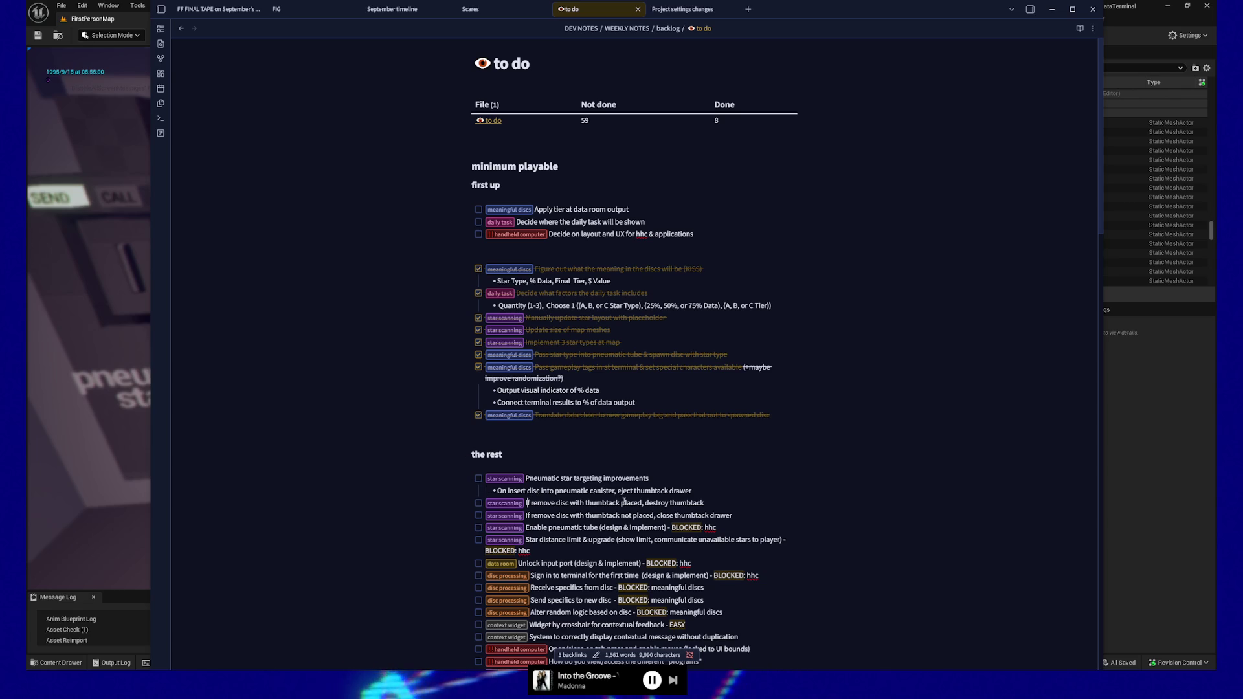
Strip checkbox and tag from the two remove-disc thumbtack tasks and indent them as sub-bullets
{"action": "left_click", "coordinate": [528, 503]}
{"action": "key", "text": "shift+Home"}
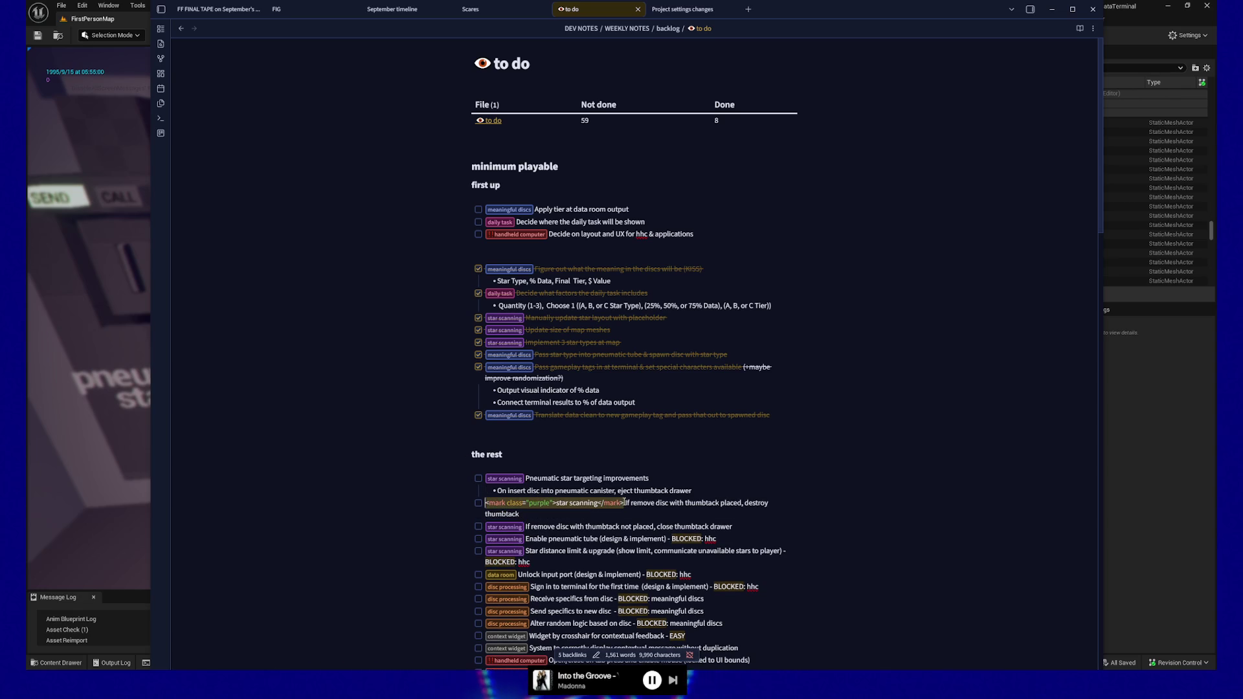
{"action": "key", "text": "shift+Home"}
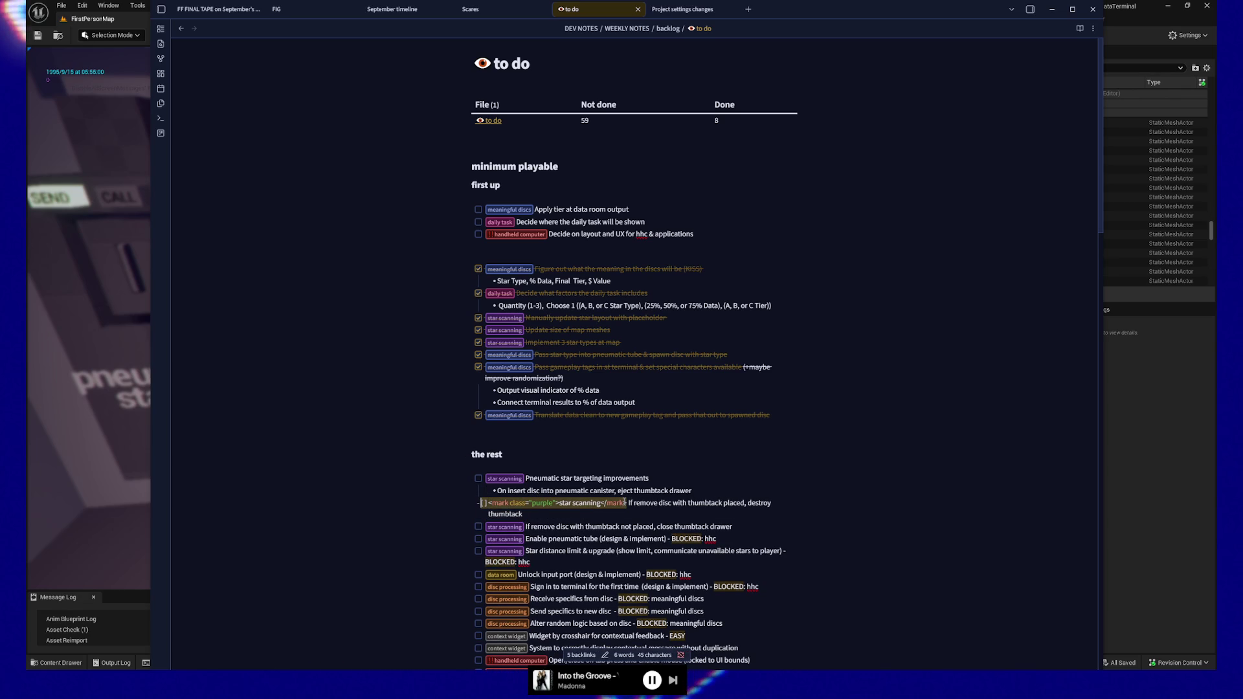
{"action": "key", "text": "BackSpace"}
{"action": "key", "text": "Down"}
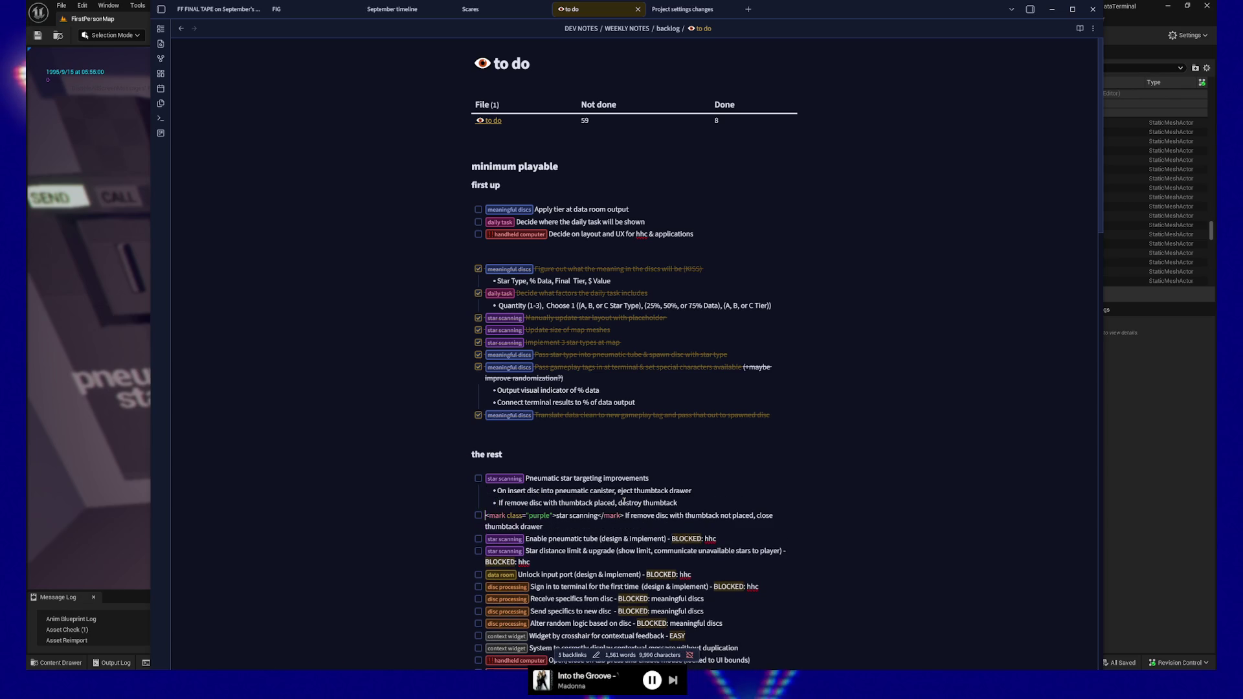
{"action": "key", "text": "Left"}
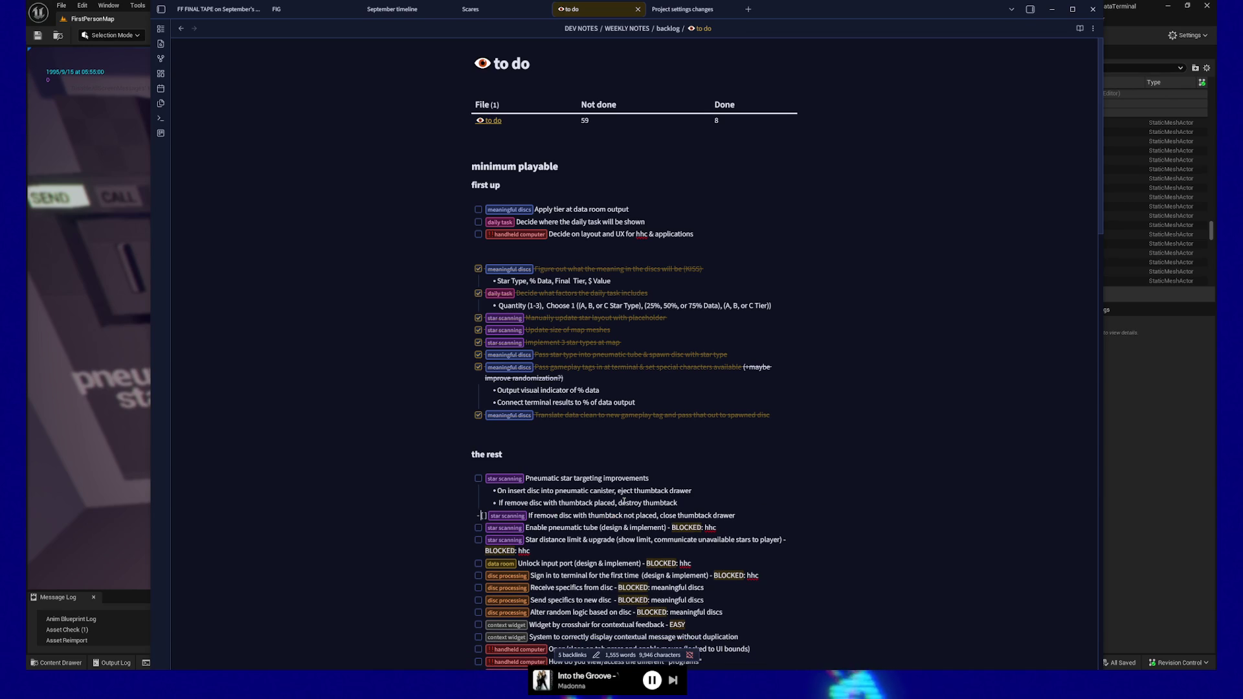
{"action": "key", "text": "ctrl+shift+Right"}
{"action": "key", "text": "ctrl+shift+Right"}
{"action": "key", "text": "ctrl+shift+Right"}
{"action": "key", "text": "ctrl+shift+Right"}
{"action": "key", "text": "BackSpace"}
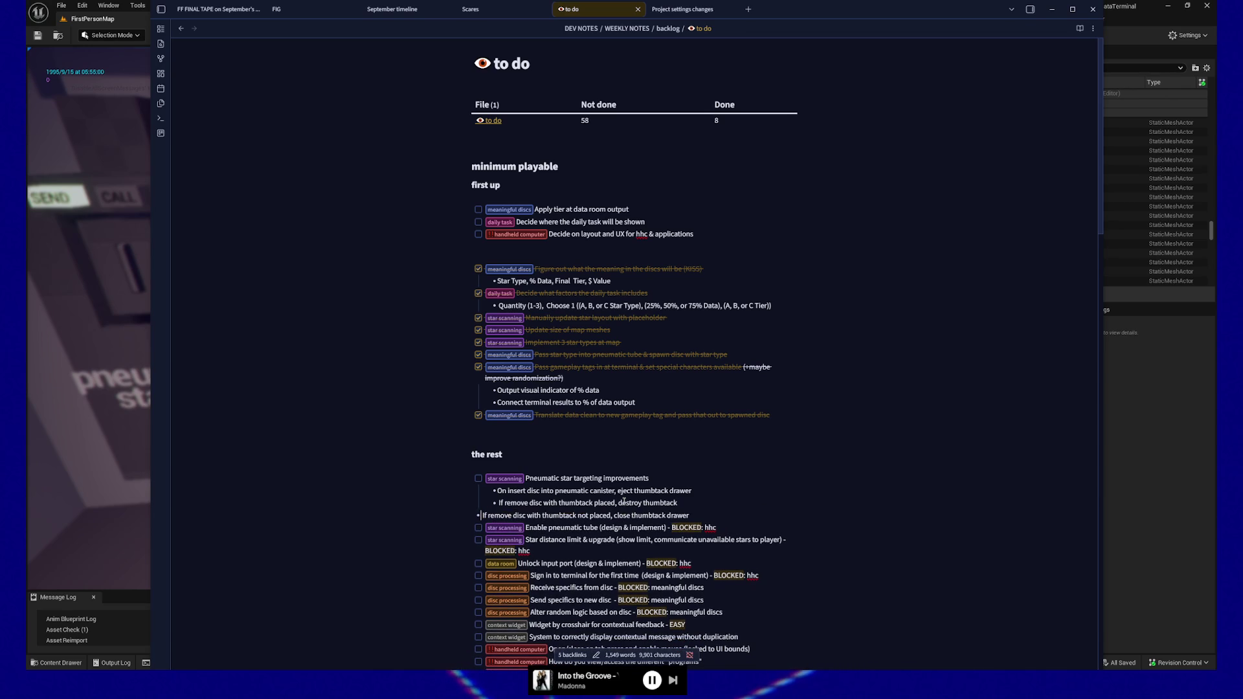
{"action": "key", "text": "Tab"}
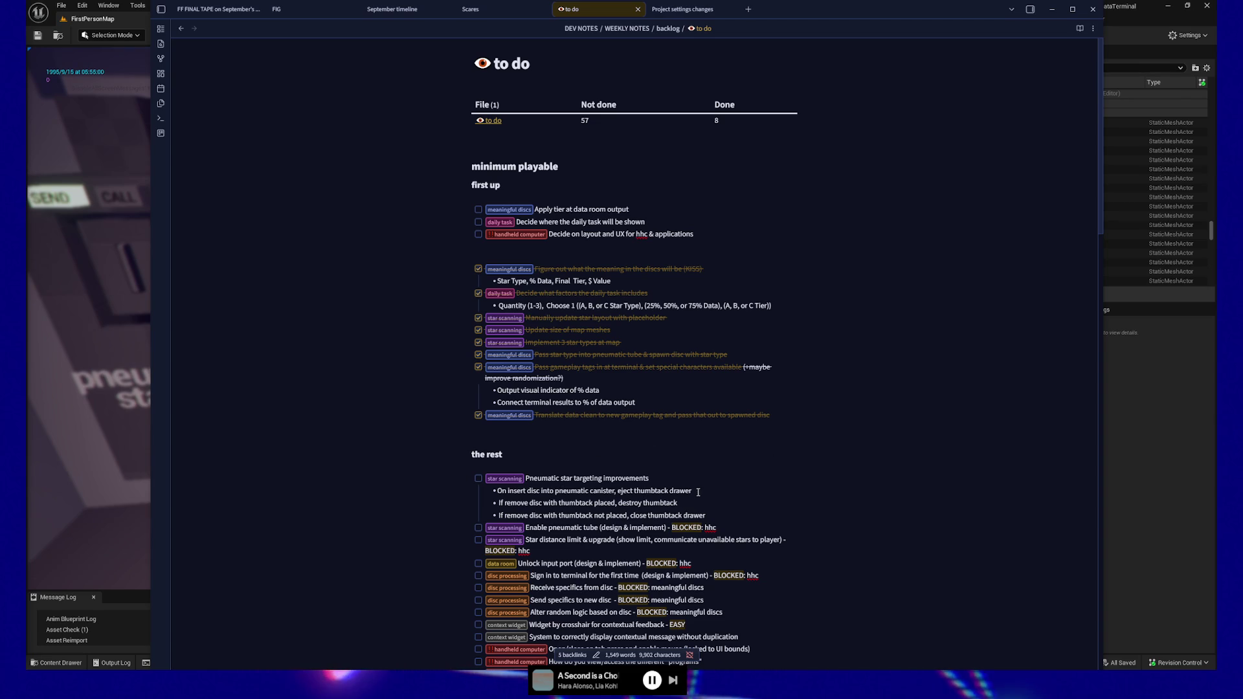
Touch up the two thumbtack bullets after 'If' and add a cancel-with-thumbtack 'destroy the thumbtack' bullet
{"action": "left_click", "coordinate": [504, 502]}
{"action": "type", "text": "you"}
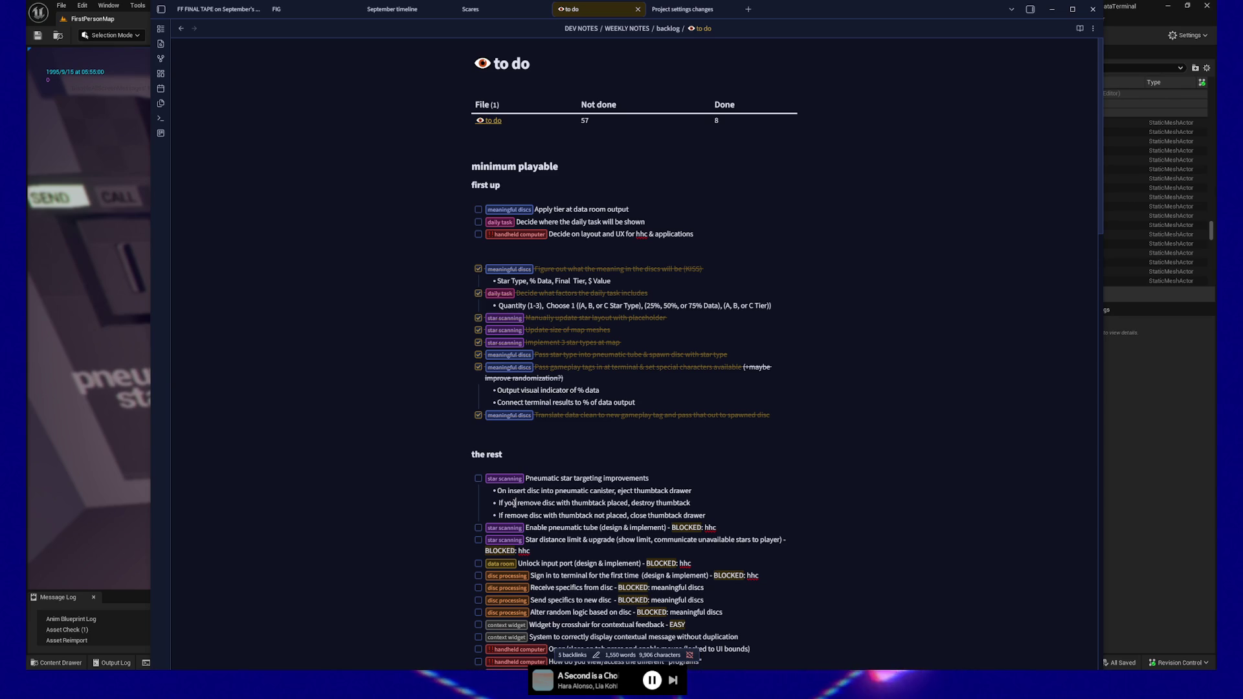
{"action": "key", "text": "Down"}
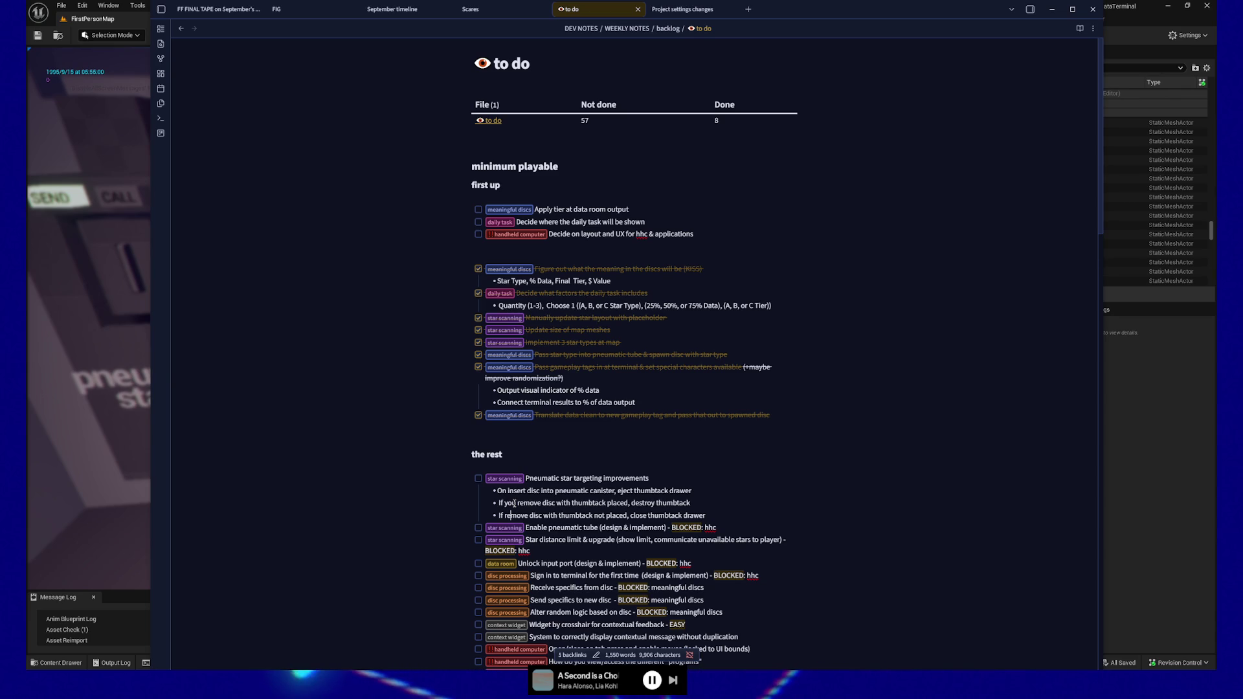
{"action": "type", "text": "you"}
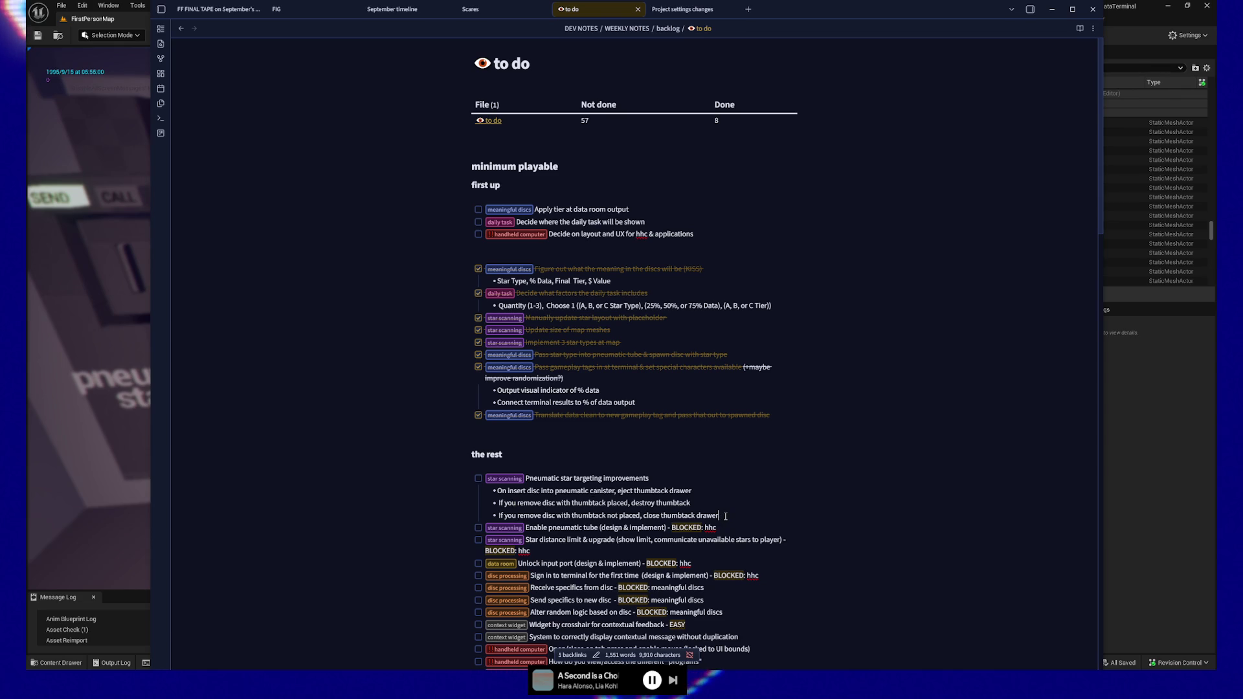
{"action": "key", "text": "Return"}
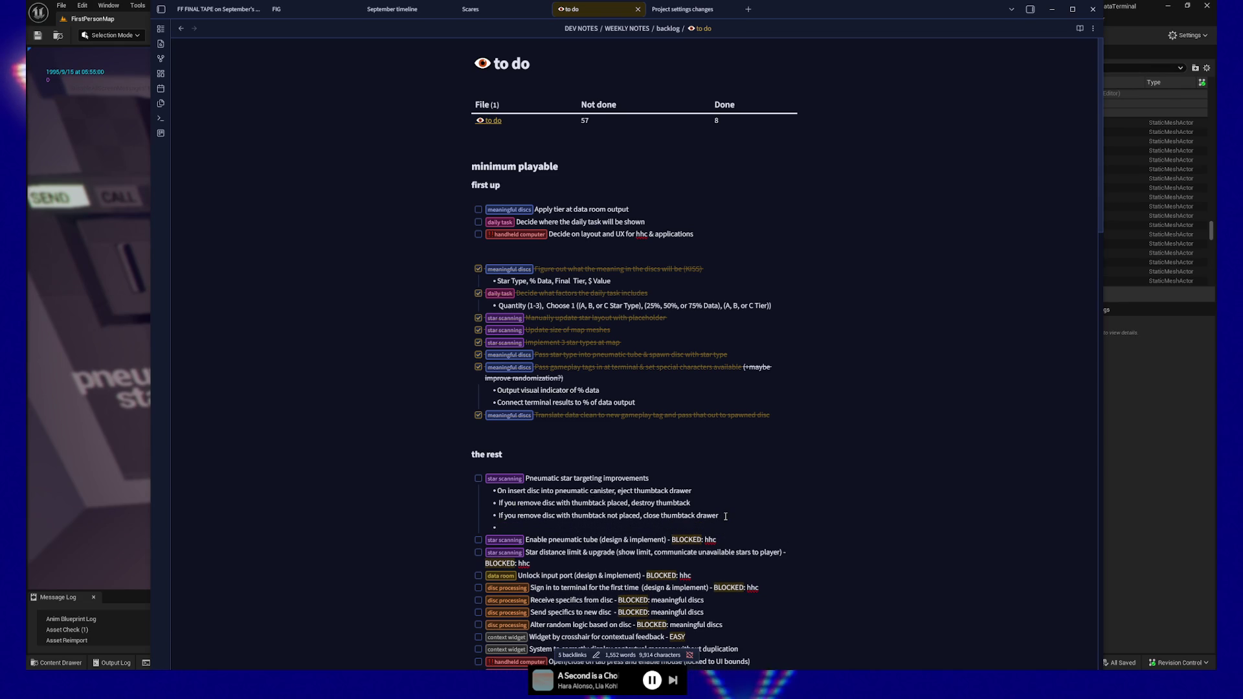
{"action": "type", "text": "If you cance"}
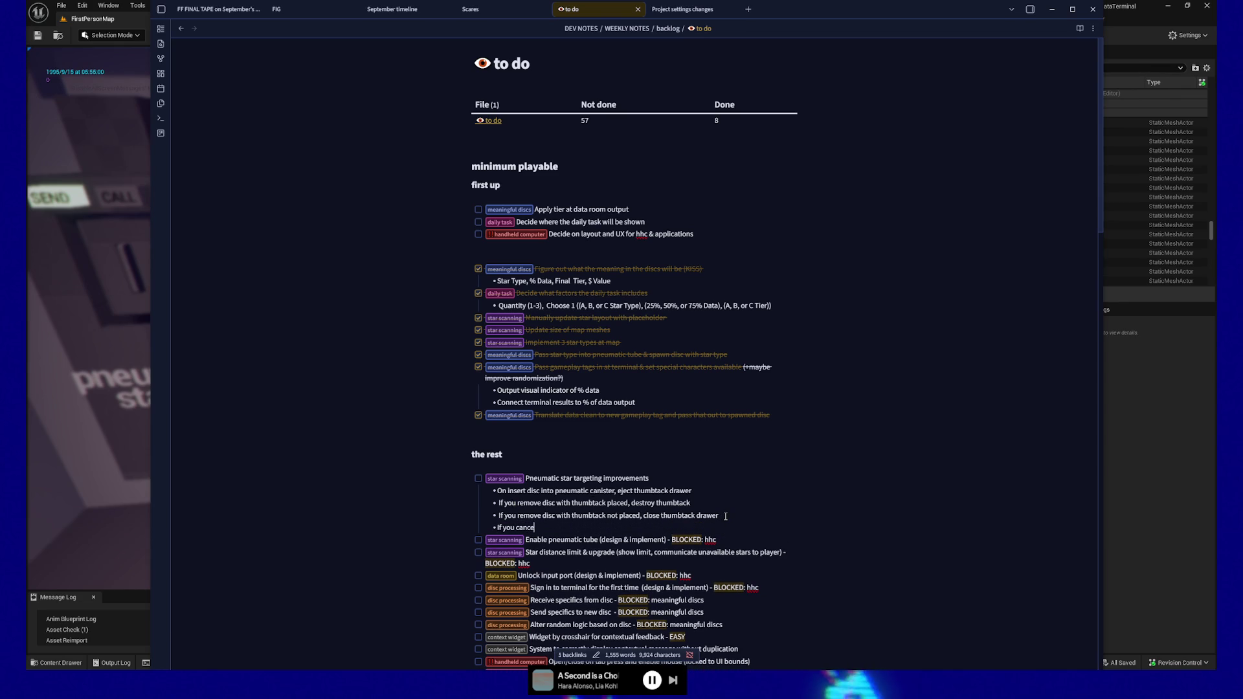
{"action": "type", "text": "l with thumbtack in hand,"}
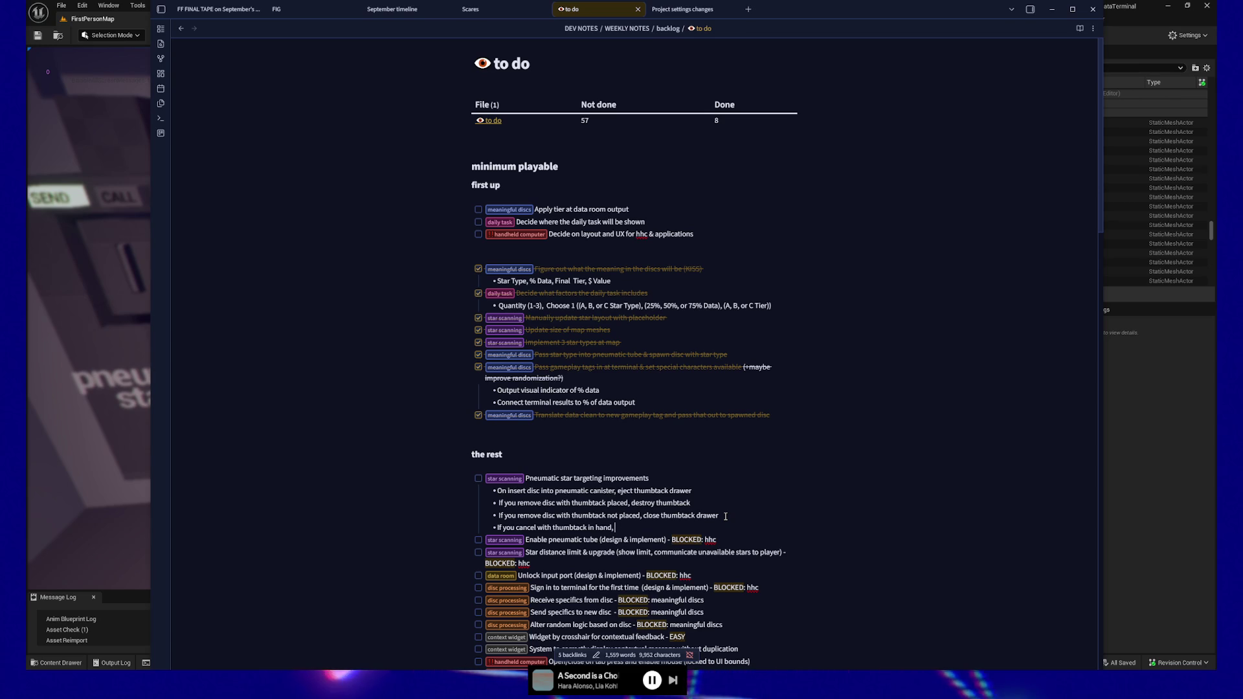
{"action": "type", "text": "de"}
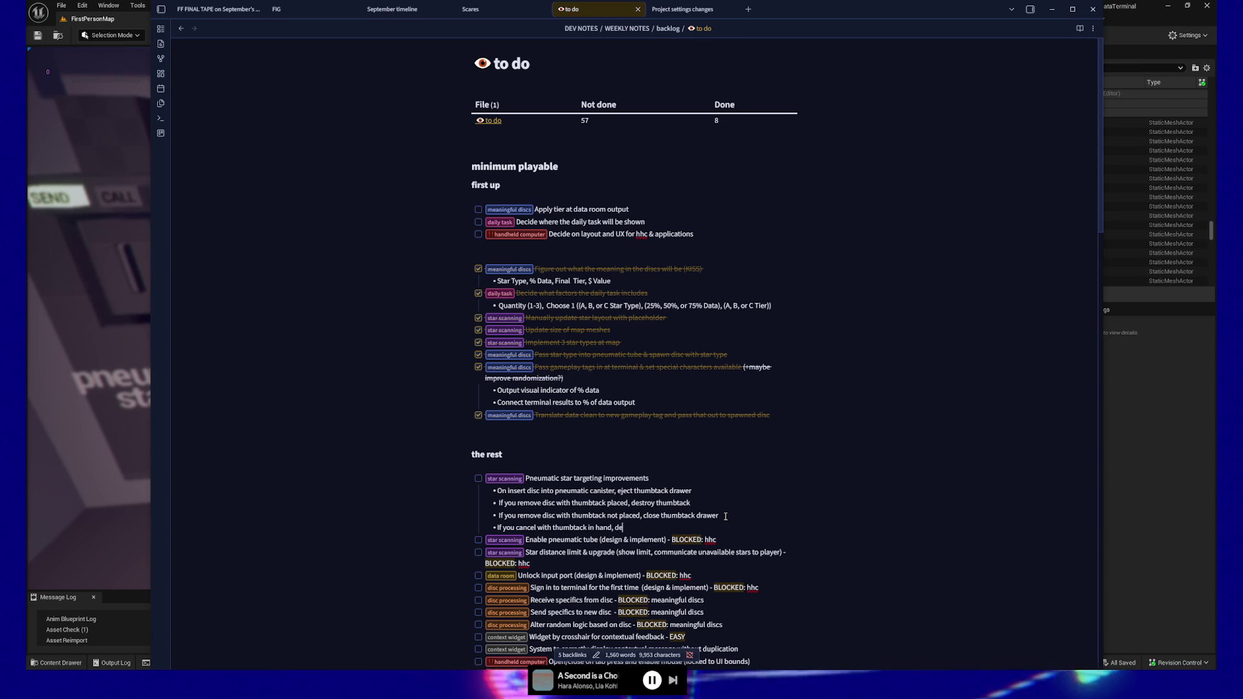
{"action": "type", "text": "stroy the thumbtack"}
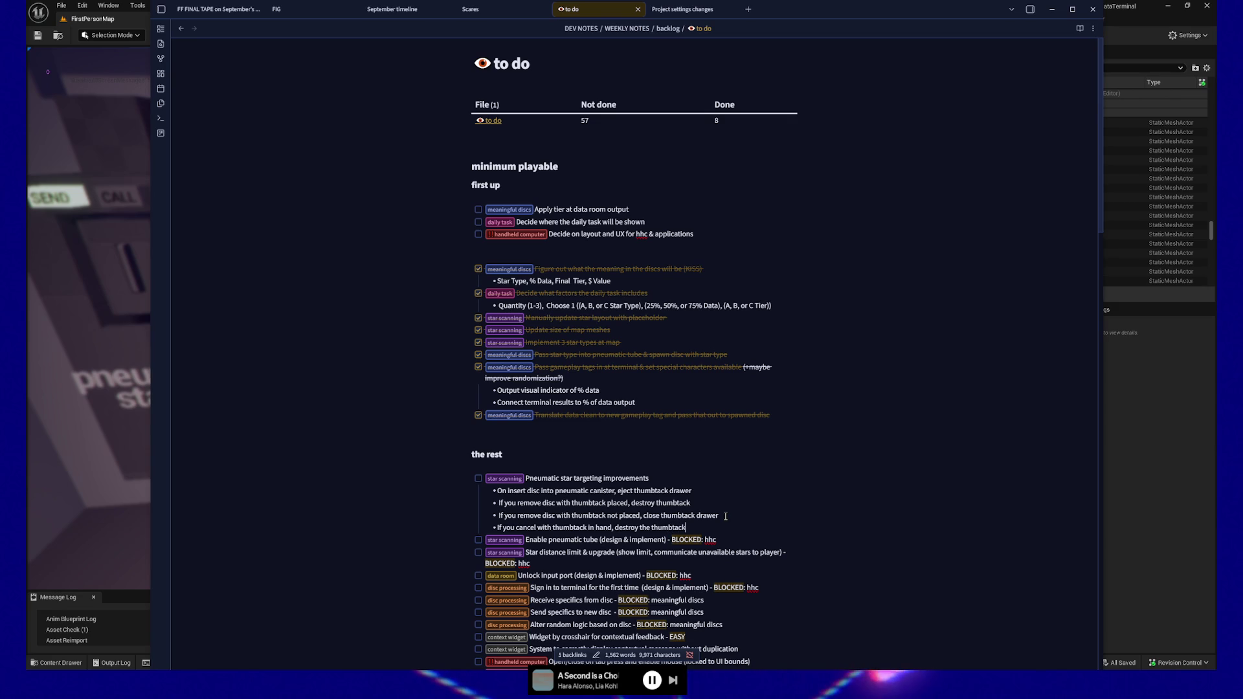
Add a 'When looking at a star with the thumb' sub-bullet, then move to the drawer bullet
{"action": "key", "text": "Return"}
{"action": "type", "text": "Wh"}
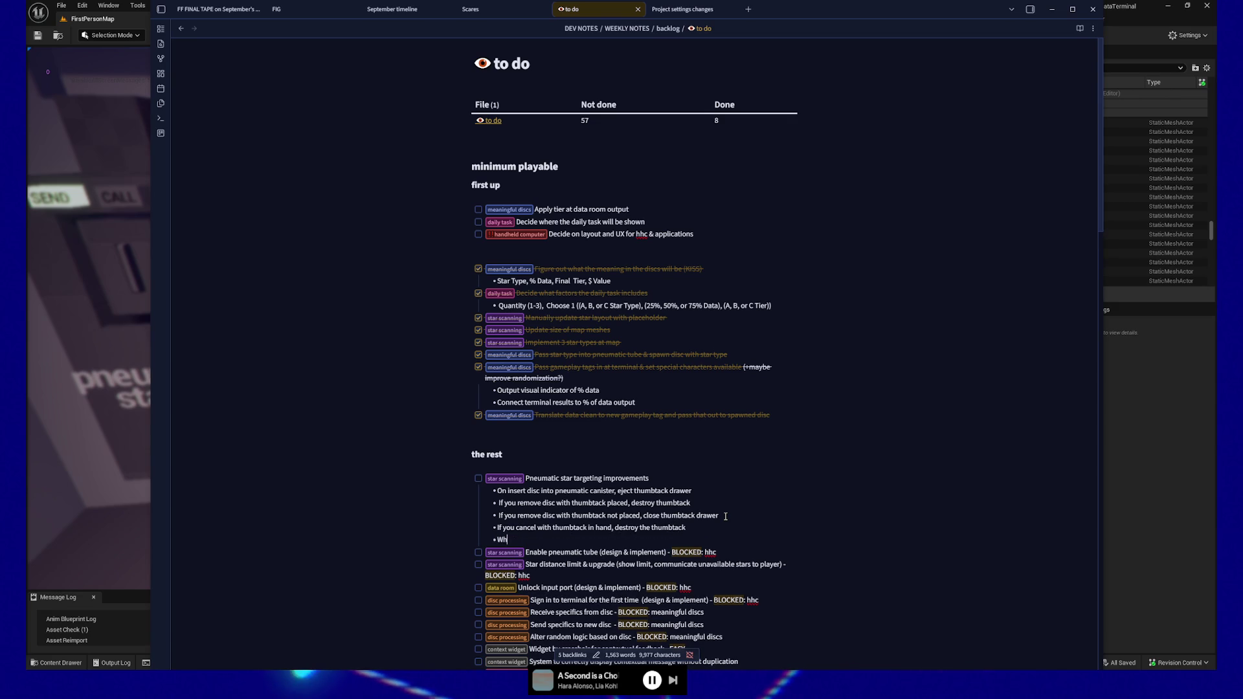
{"action": "type", "text": "en looking at "}
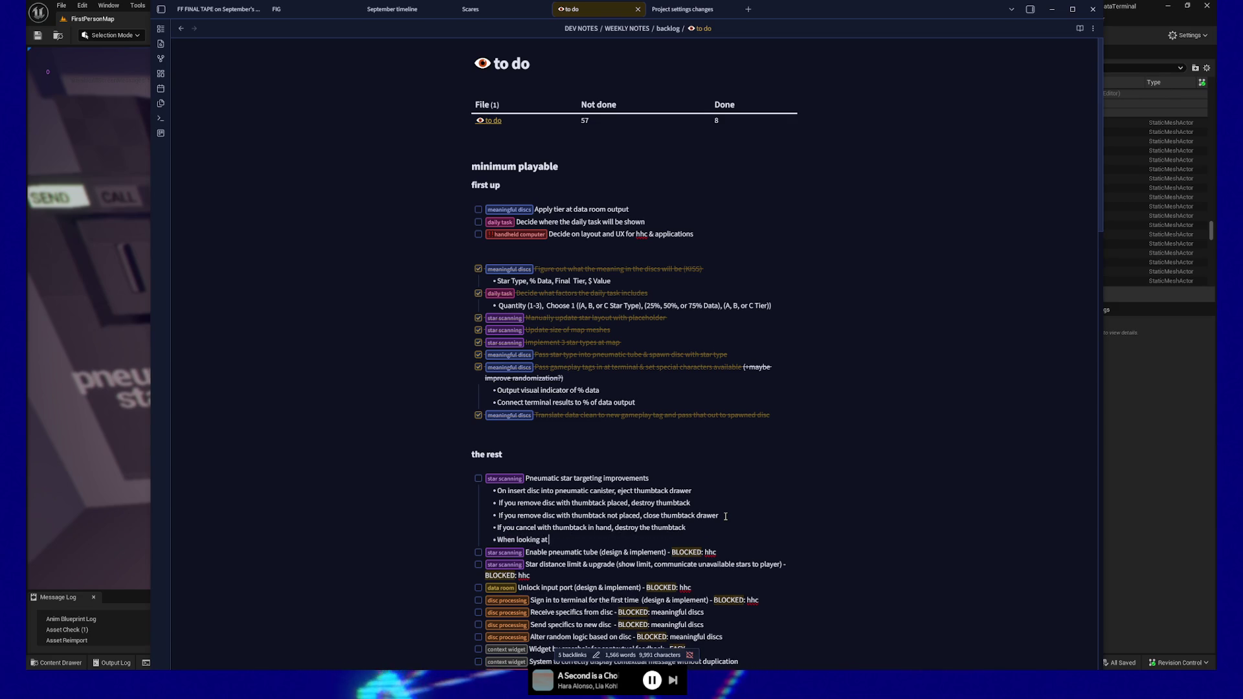
{"action": "type", "text": "a star"}
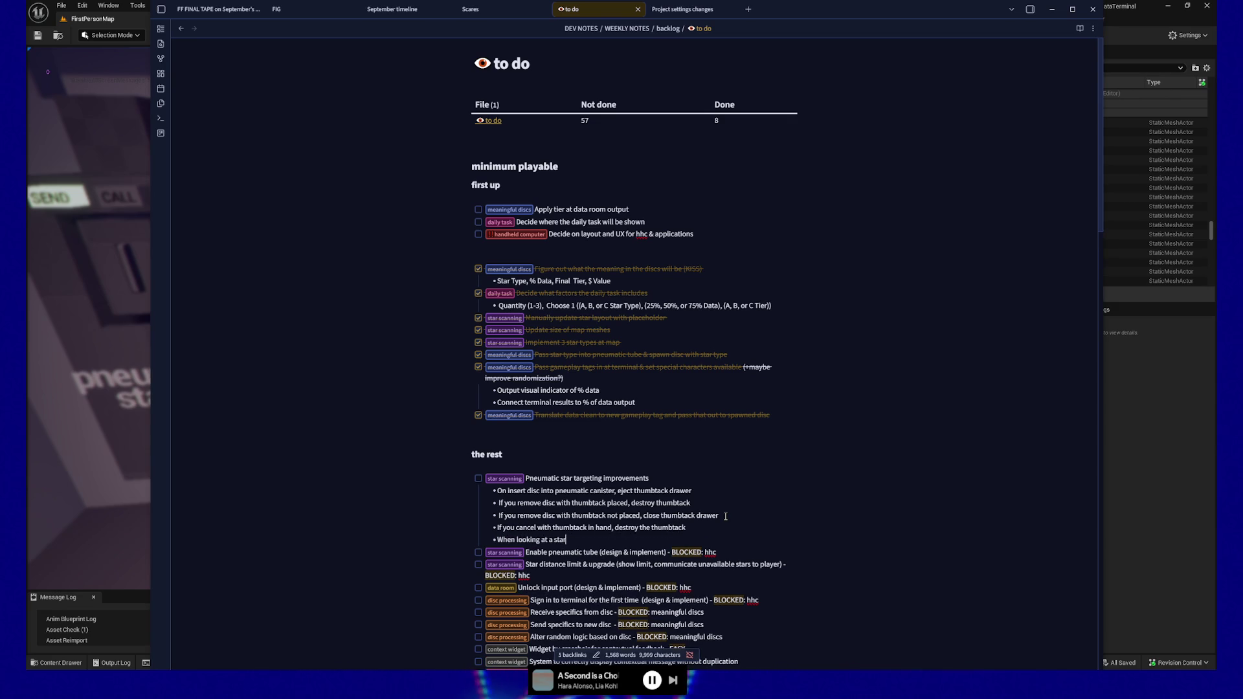
{"action": "type", "text": " with the thumb"}
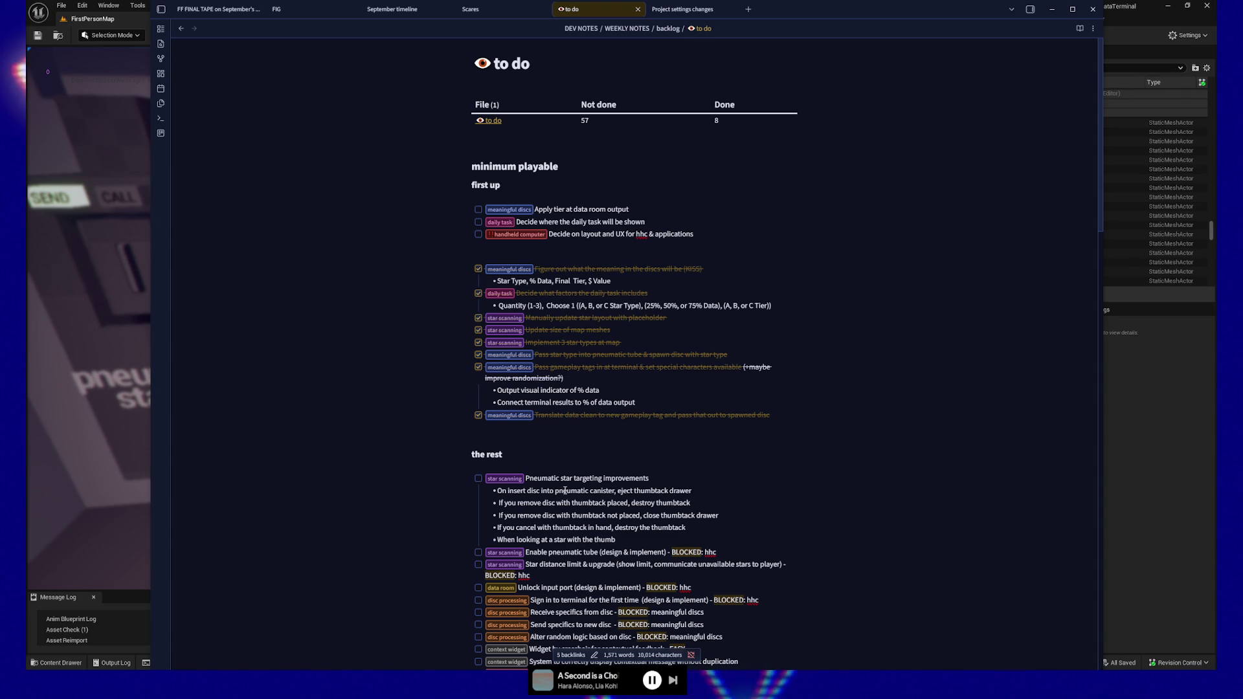
{"action": "left_click", "coordinate": [702, 490]}
Add a sub-bullet under the drawer line about bringing out the hhc on thumbtack pickup
{"action": "key", "text": "Return"}
{"action": "type", "text": "When you pick up a thumbtack, bring out the hhc"}
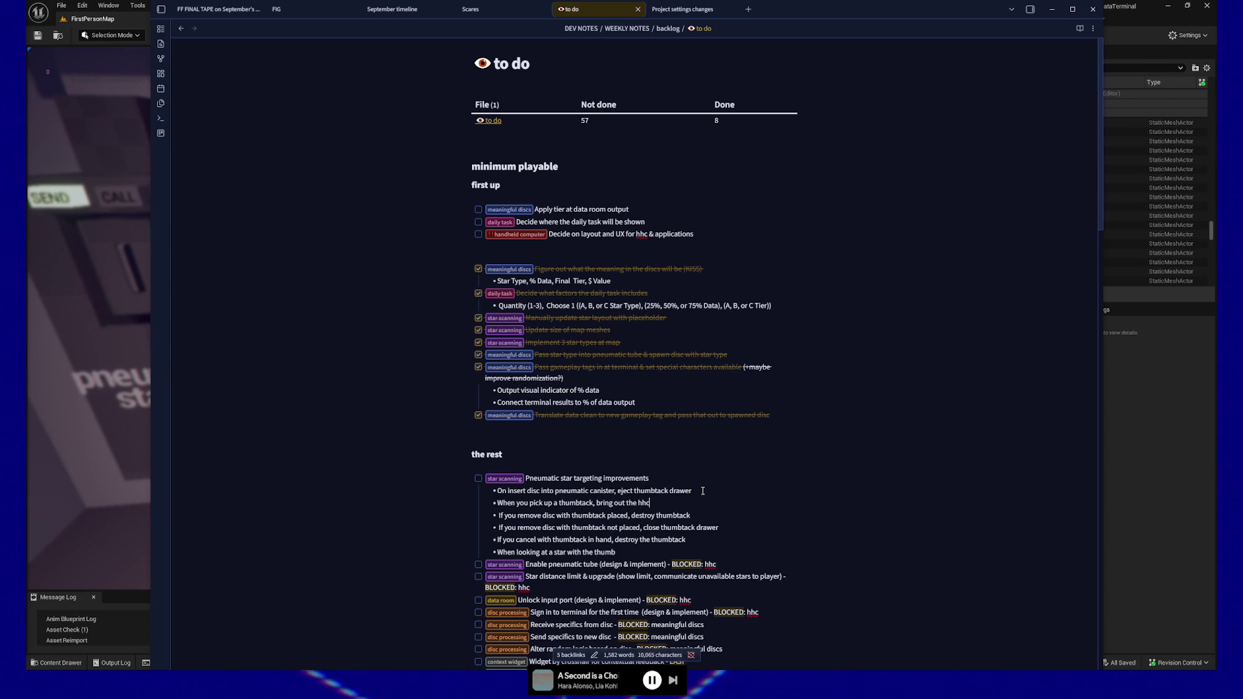
{"action": "key", "text": "Down"}
{"action": "key", "text": "Down"}
{"action": "key", "text": "Up"}
{"action": "key", "text": "Up"}
{"action": "key", "text": "Up"}
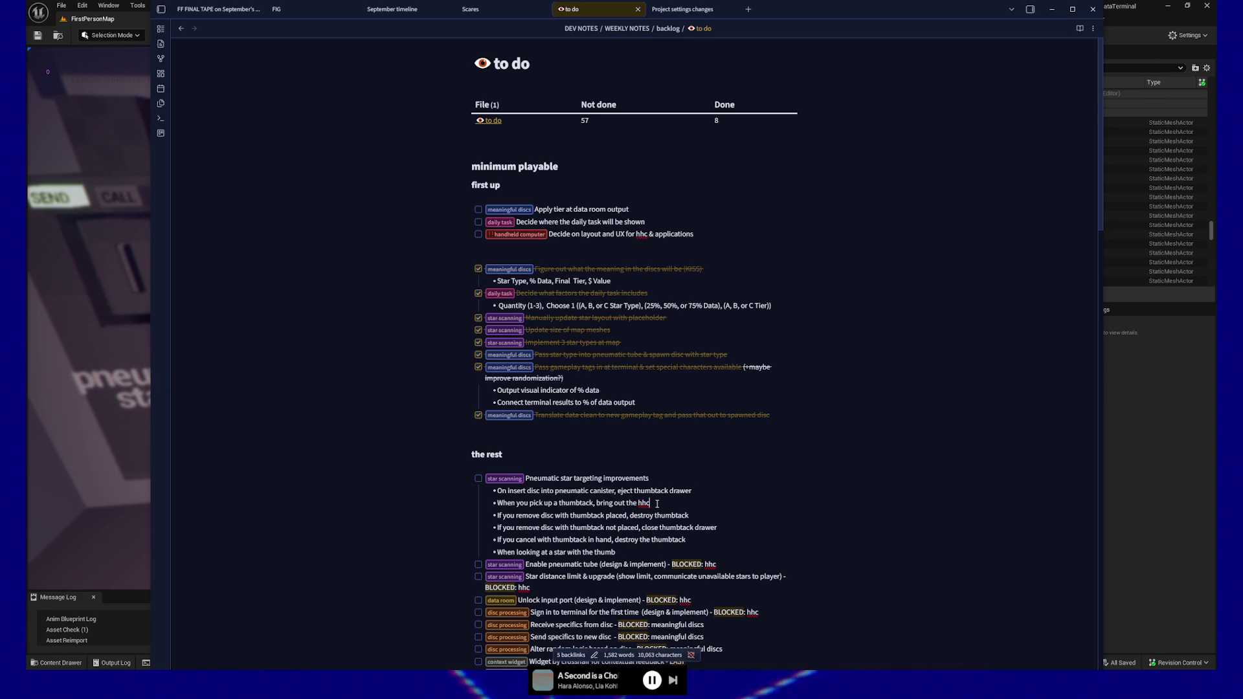
Delete the looking-at-a-star bullet and its empty line
{"action": "left_click_drag", "start_coordinate": [628, 555], "coordinate": [515, 553]}
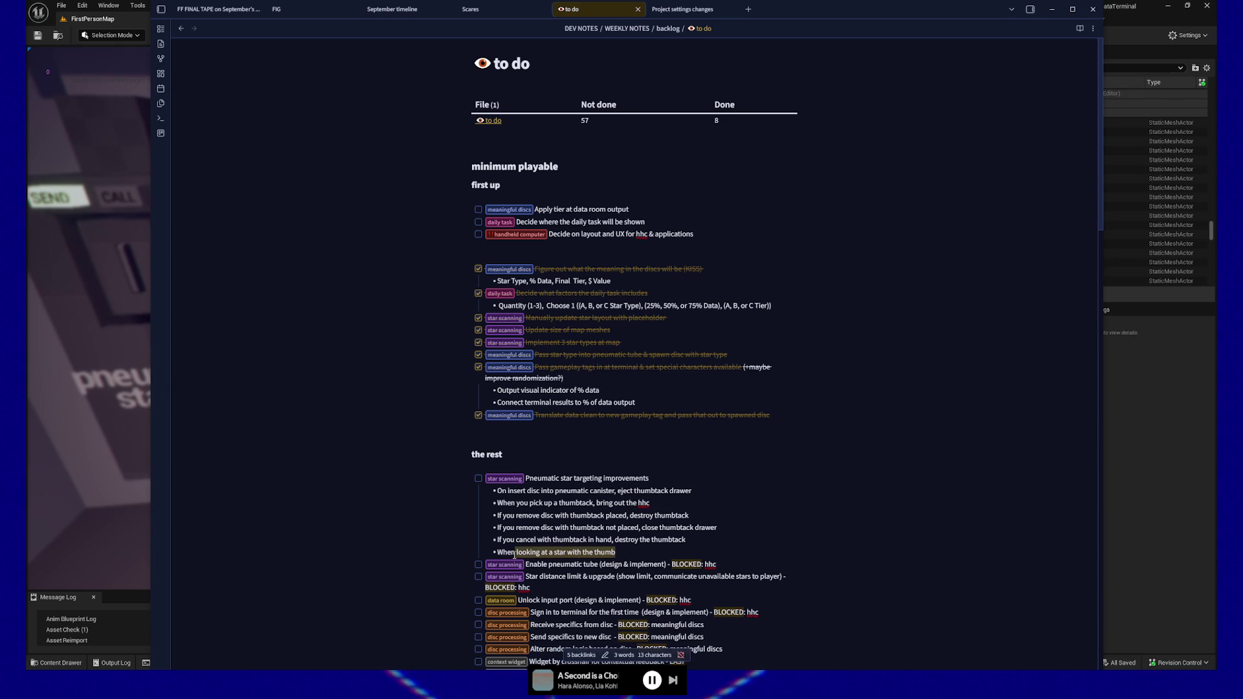
{"action": "key", "text": "BackSpace"}
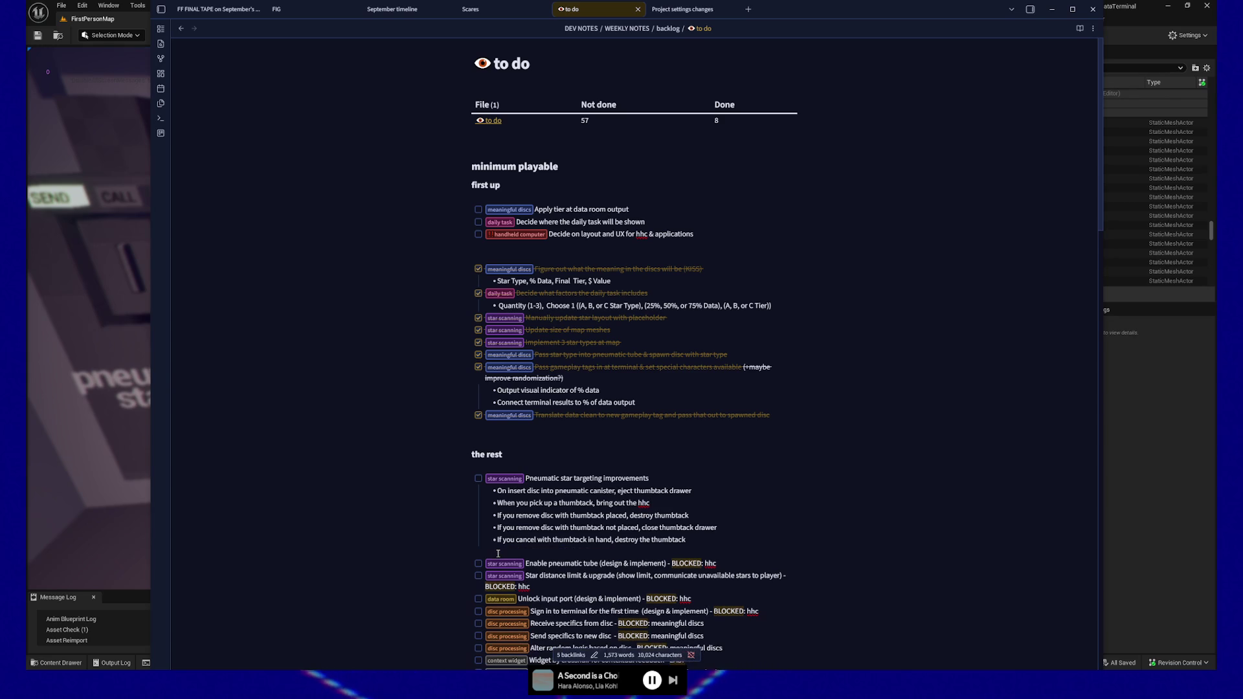
{"action": "key", "text": "BackSpace"}
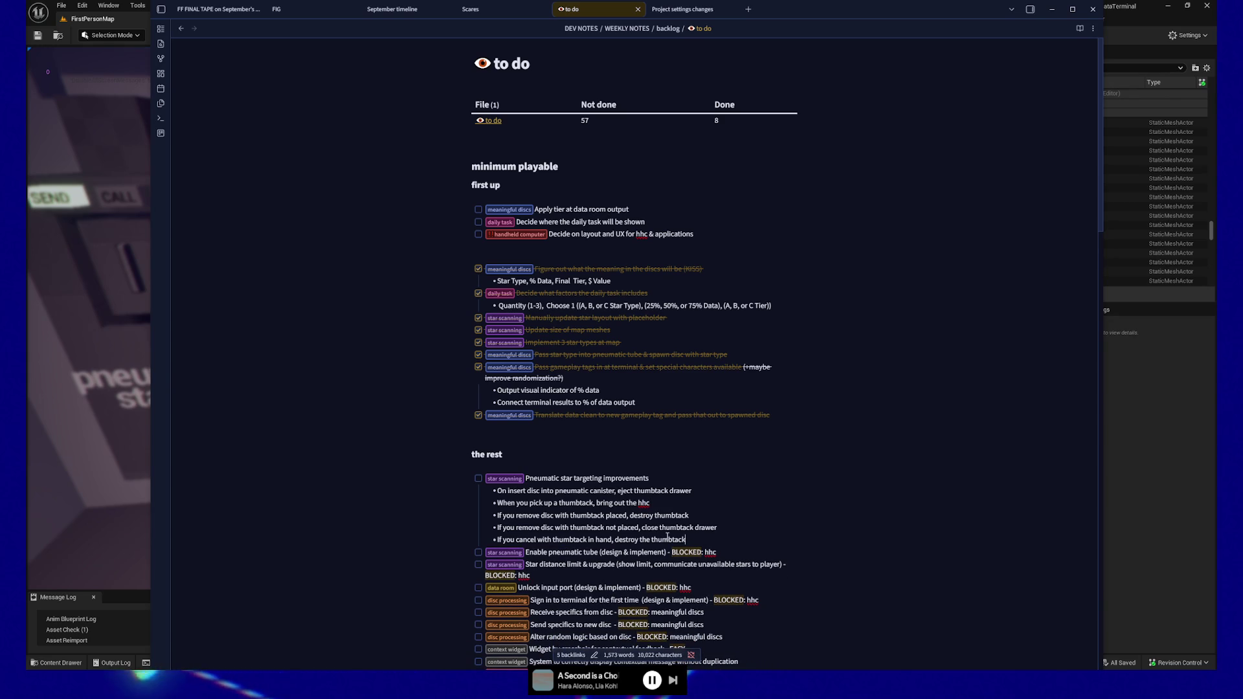
{"action": "type", "text": " & p"}
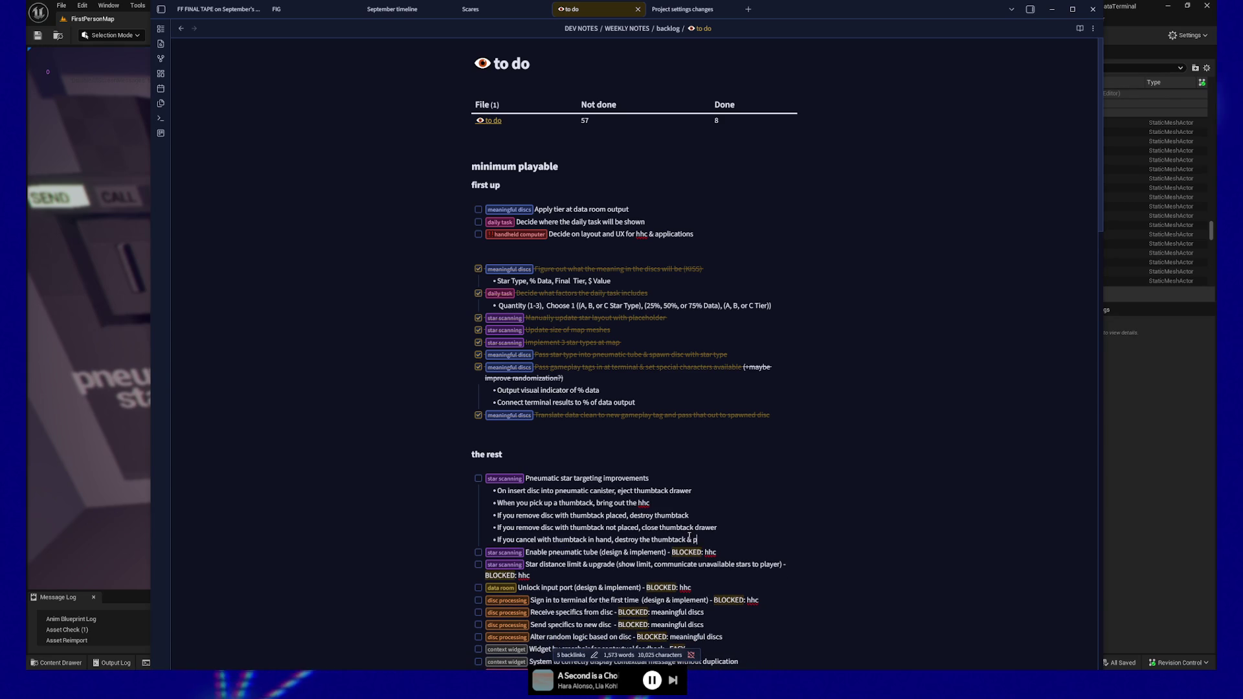
{"action": "type", "text": "ut hhc away"}
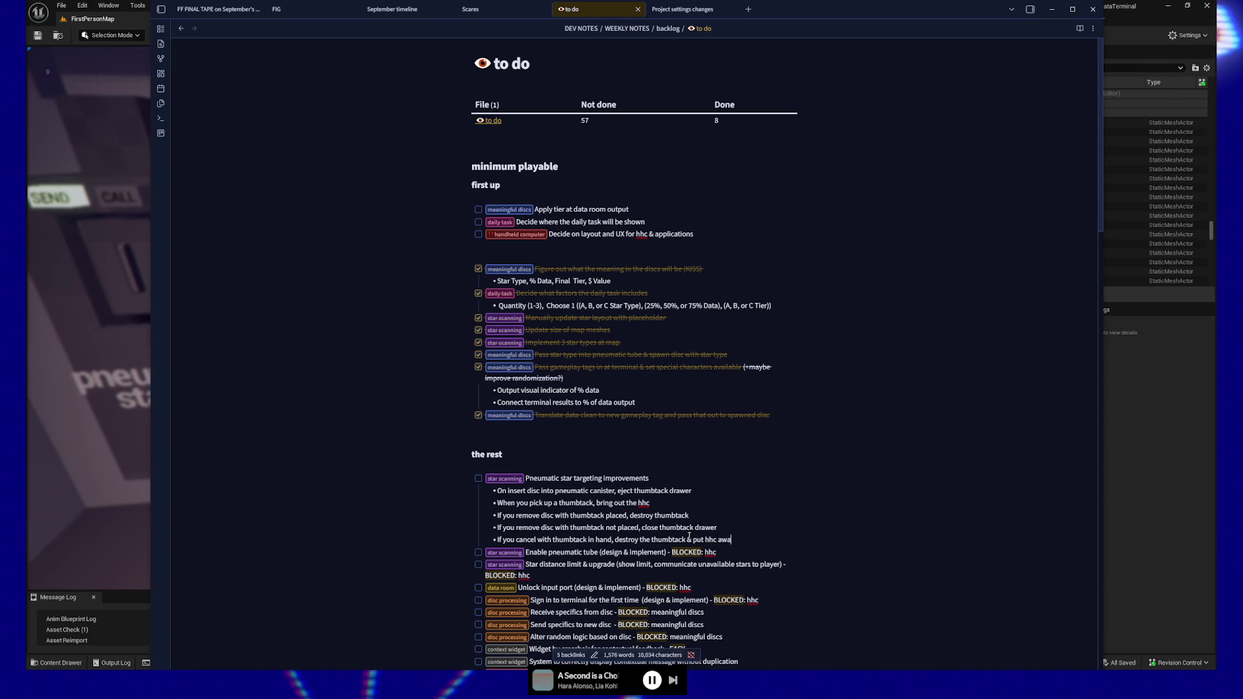
Start a 'When you look at a star, show its' star-info sub-bullet below the hhc bullet
{"action": "left_click", "coordinate": [664, 502]}
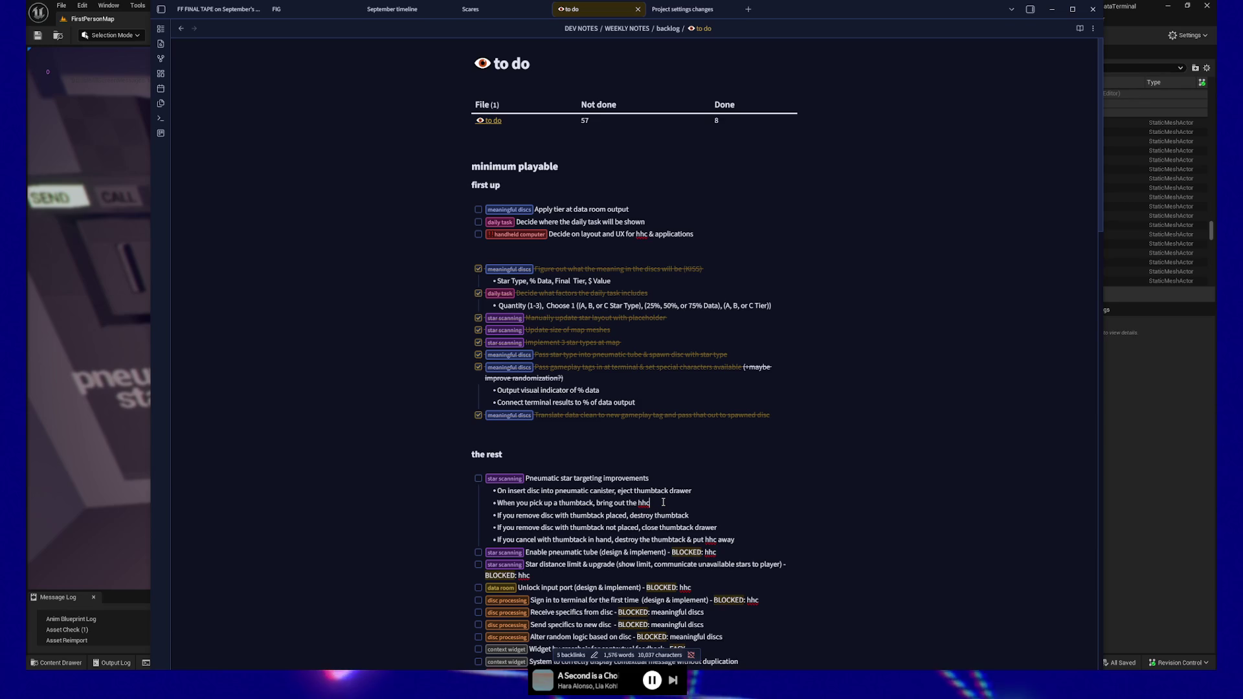
{"action": "key", "text": "Return"}
{"action": "type", "text": "When you look at a star, show its"}
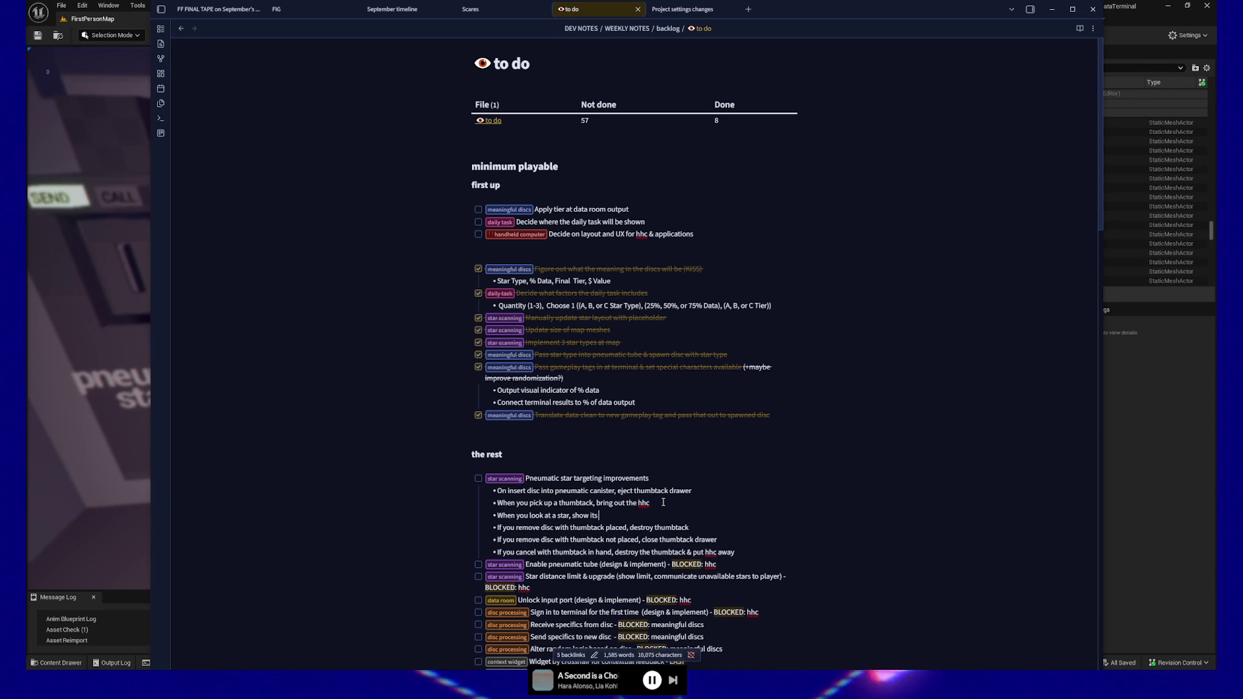
{"action": "type", "text": " info on the hhc"}
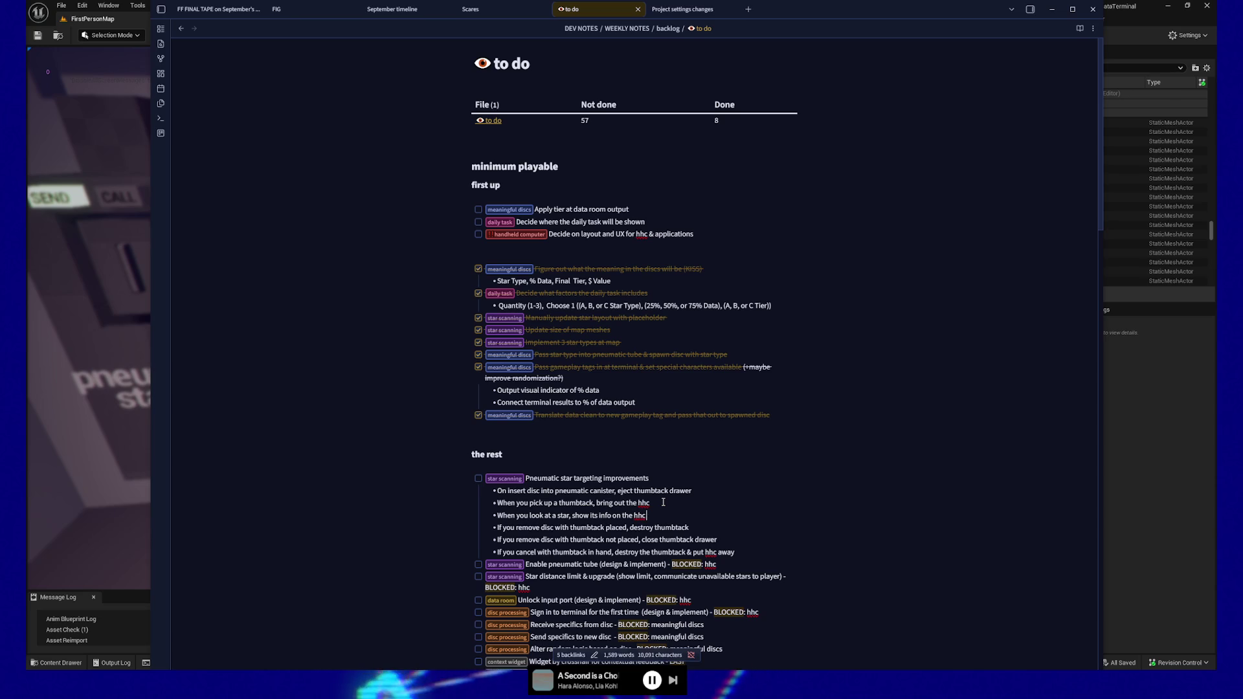
{"action": "type", "text": " (???,"}
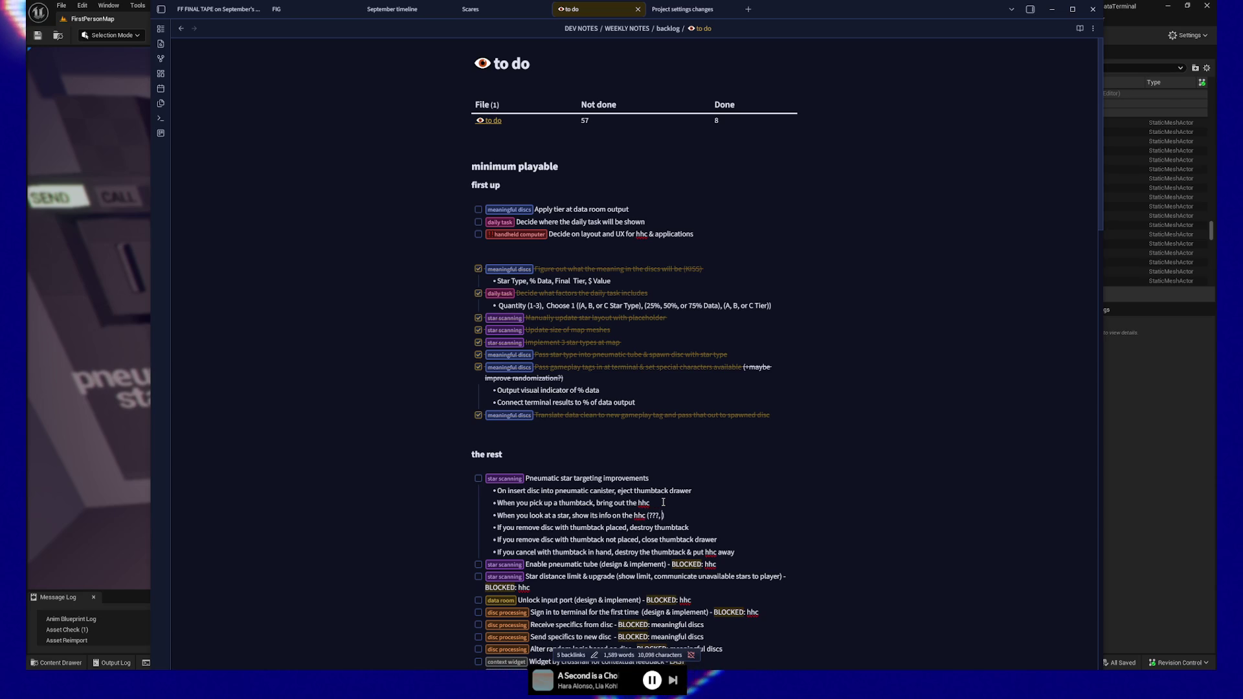
{"action": "type", "text": " or name"}
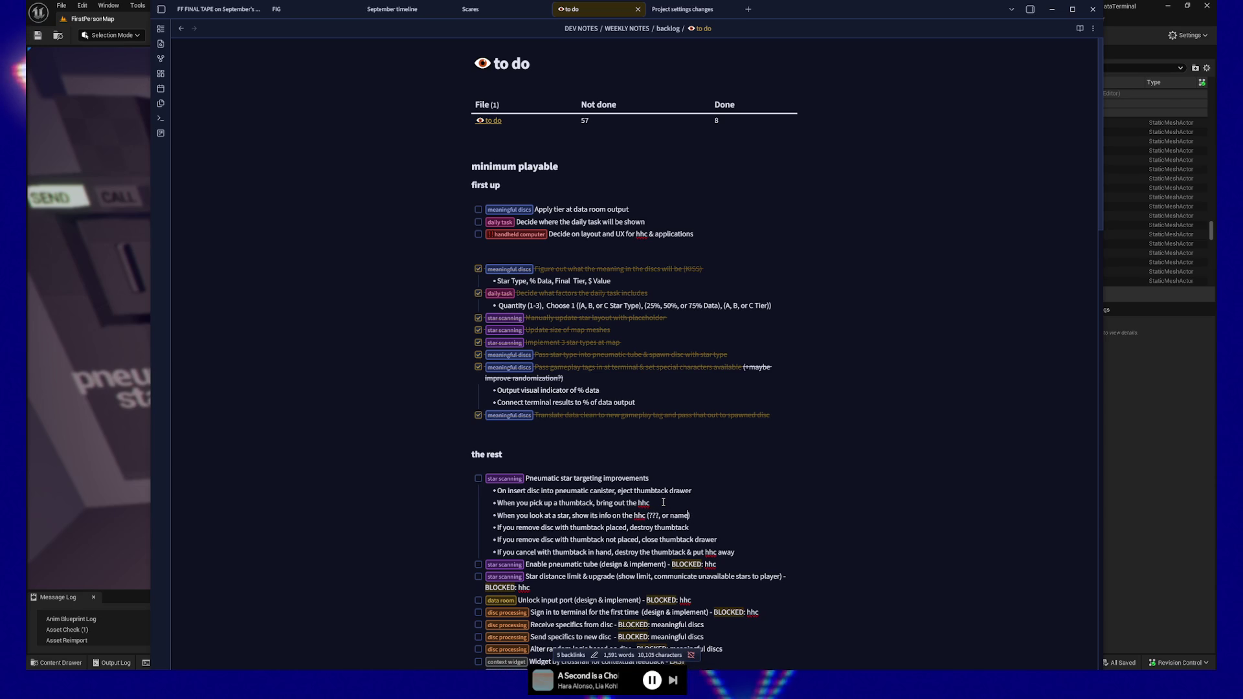
{"action": "type", "text": " & type, time to target"}
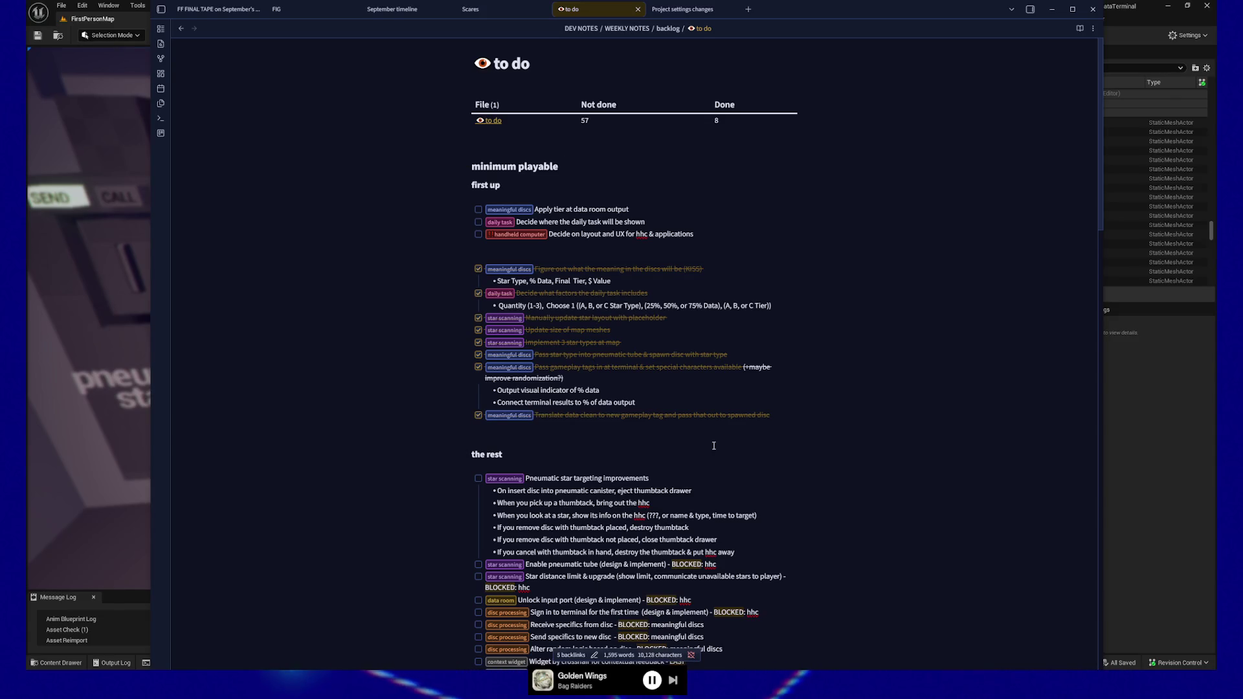
Narrow the Obsidian window from both sides and move it left, then resume writing the walk-too-far bullet
{"action": "left_click_drag", "start_coordinate": [1103, 384], "coordinate": [967, 384]}
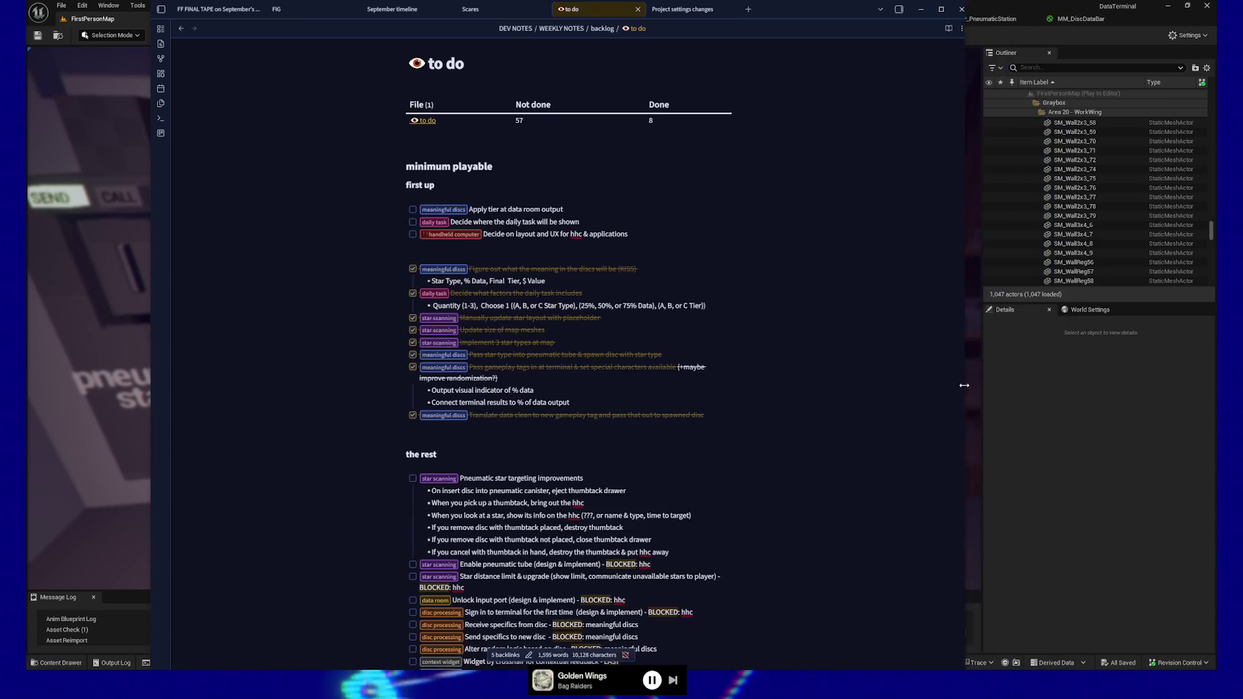
{"action": "left_click_drag", "start_coordinate": [152, 414], "coordinate": [443, 410]}
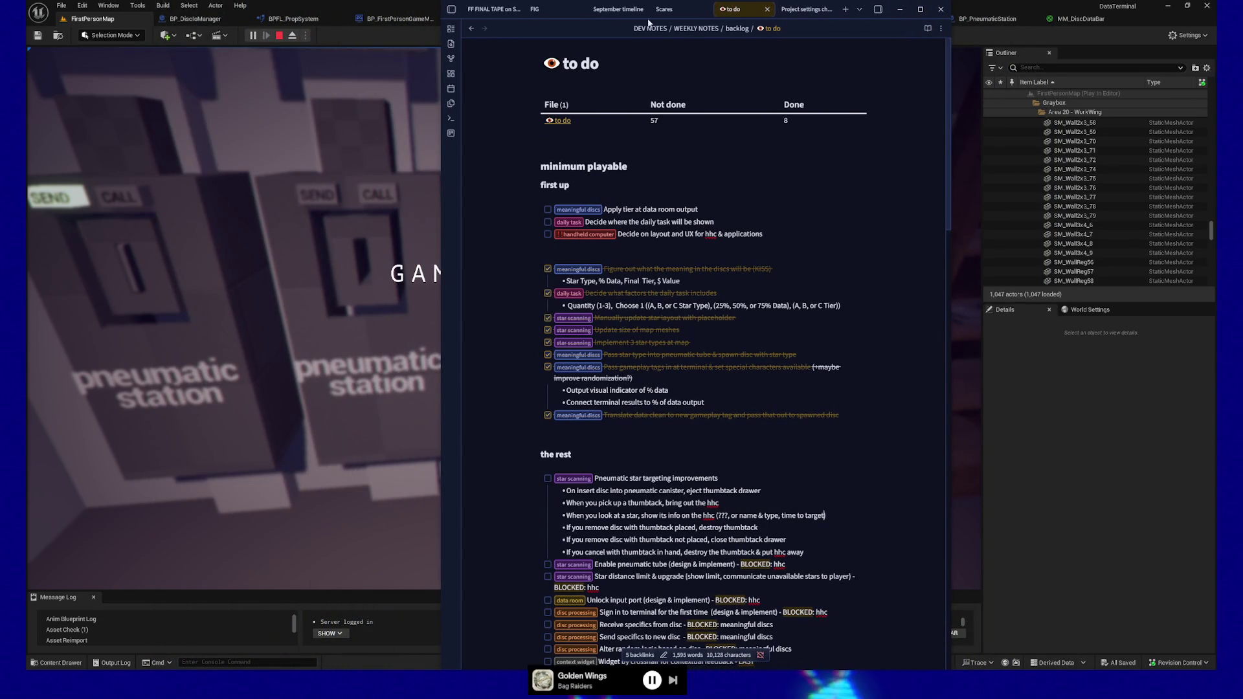
{"action": "left_click_drag", "start_coordinate": [462, 14], "coordinate": [74, 5]}
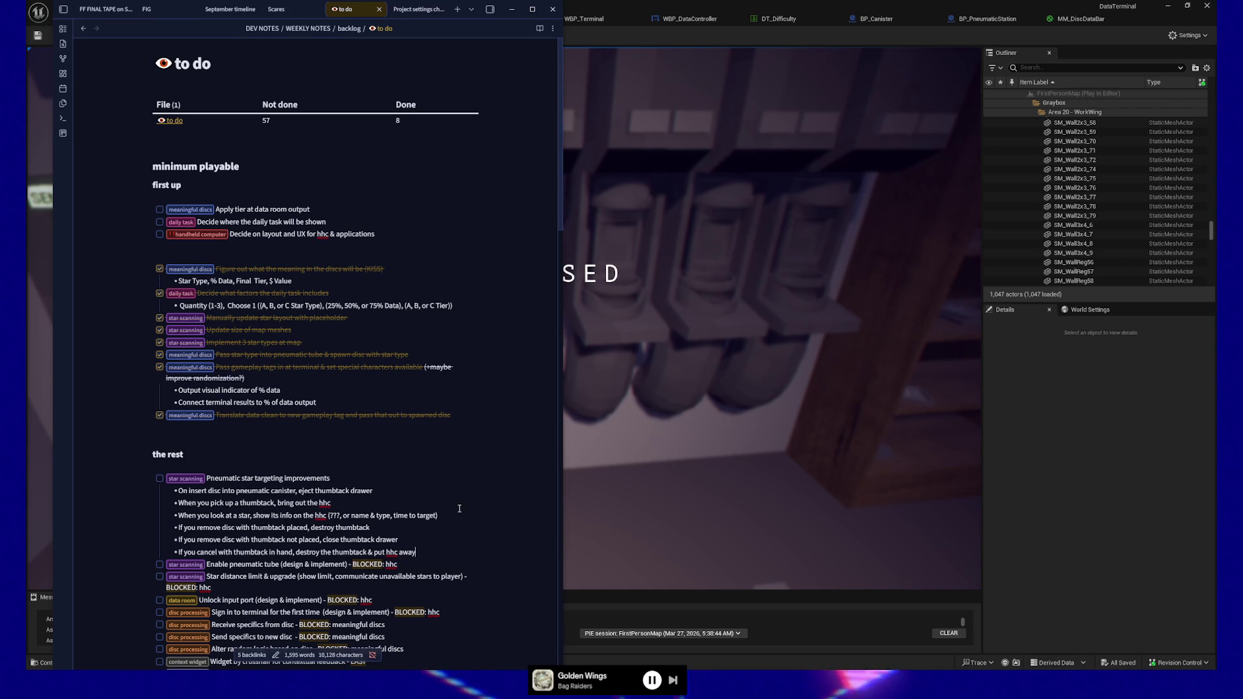
{"action": "left_click", "coordinate": [442, 516]}
Add a sub-bullet: walking too far from the map puts the hhc away and destroys the thumbtack
{"action": "key", "text": "Return"}
{"action": "type", "text": "you walk too far away from the map, p"}
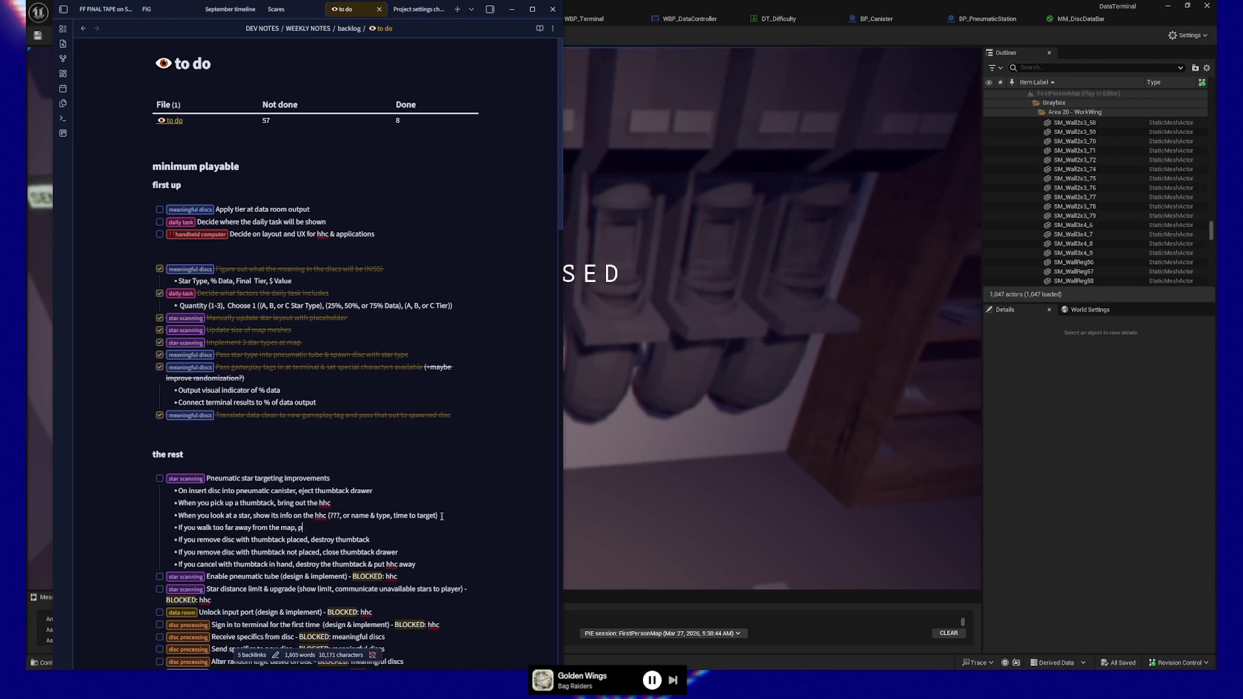
{"action": "type", "text": "ut hhc away"}
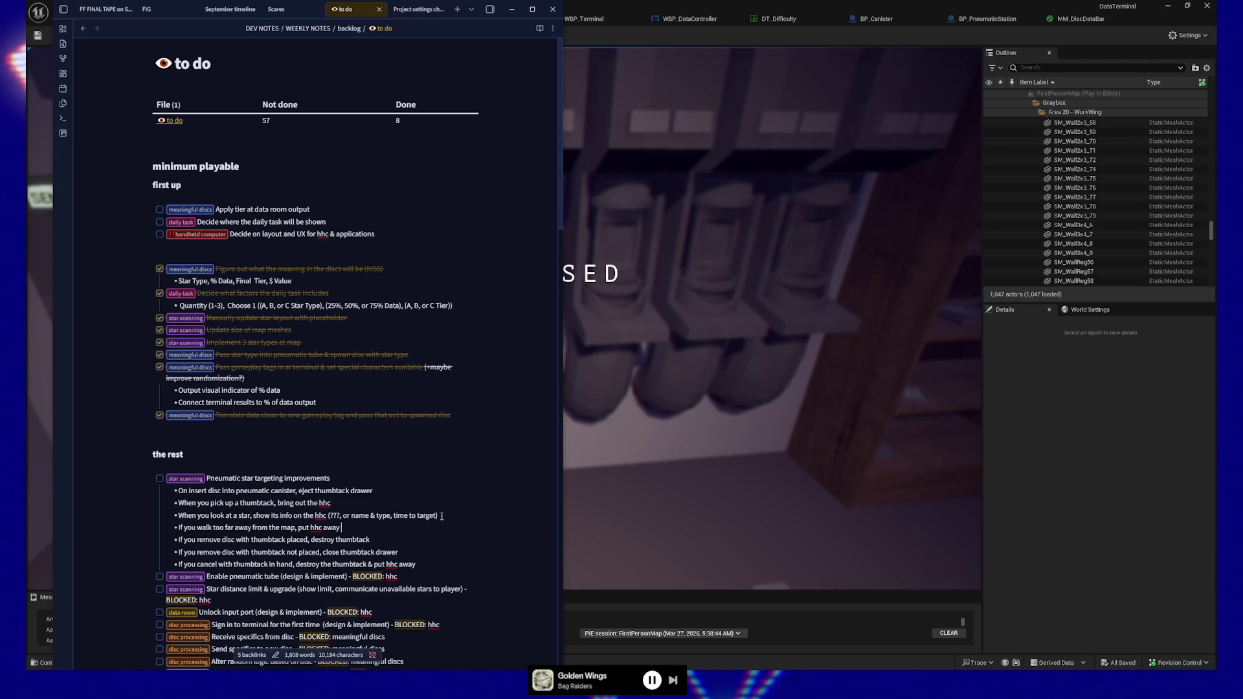
{"action": "type", "text": " and destro"}
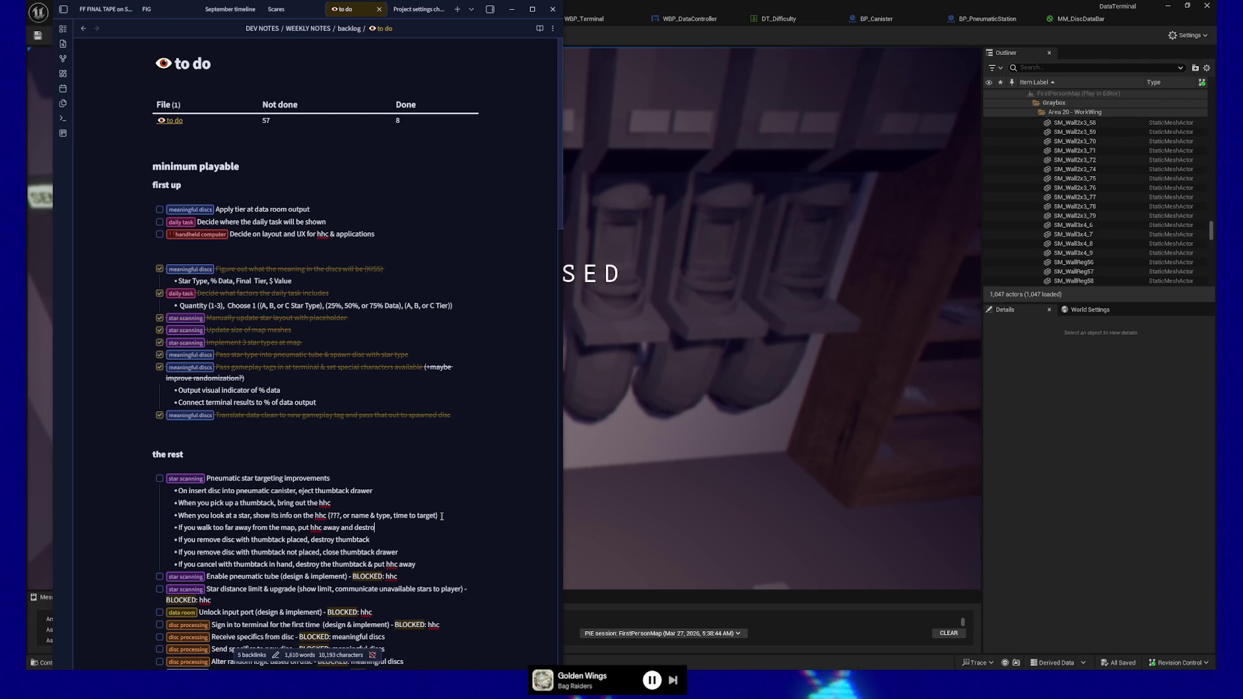
{"action": "type", "text": "y thumbtack"}
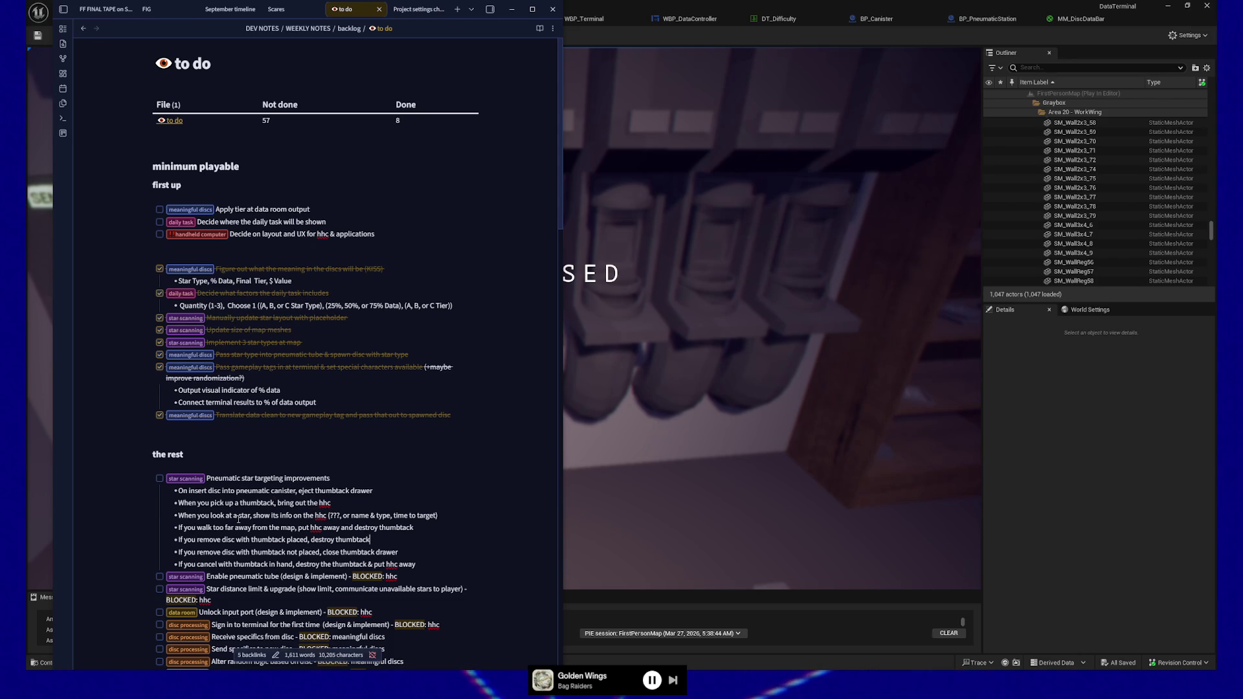
Add the choose-a-star sub-bullet (sensor circle moves, station shows "rotating", sending locked) and select all the task's sub-bullets
{"action": "key", "text": "Return"}
{"action": "type", "text": "When you choose a star, the"}
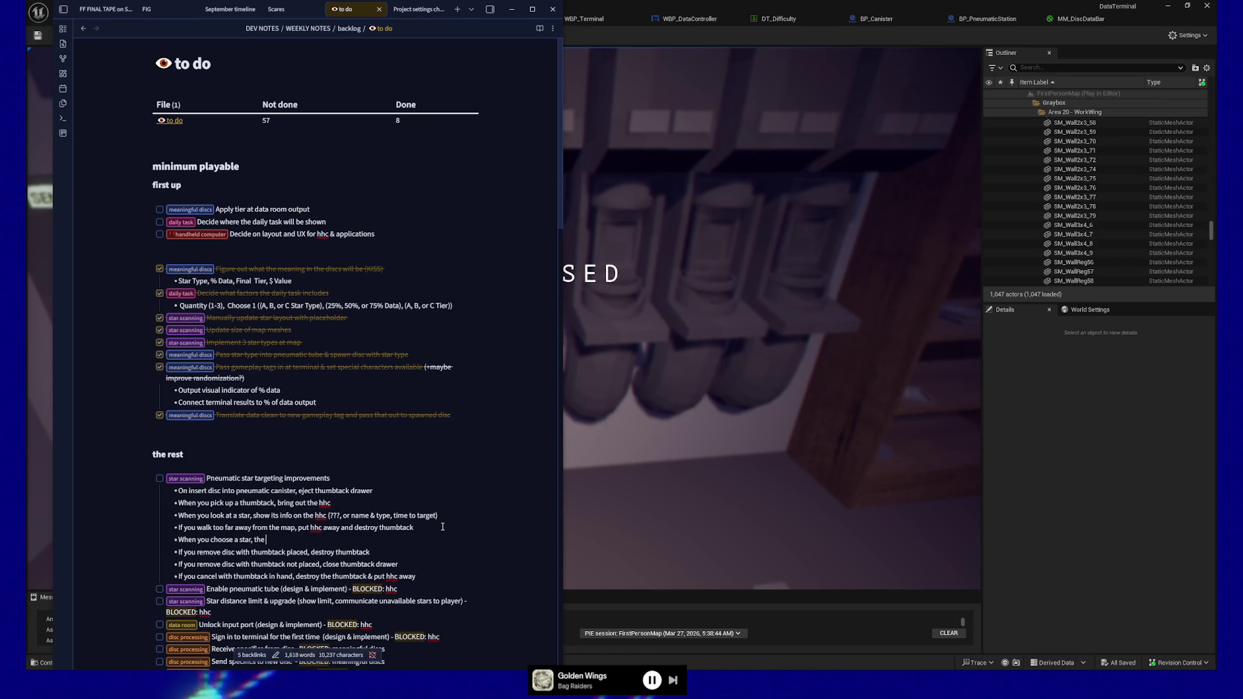
{"action": "type", "text": "sensor c"}
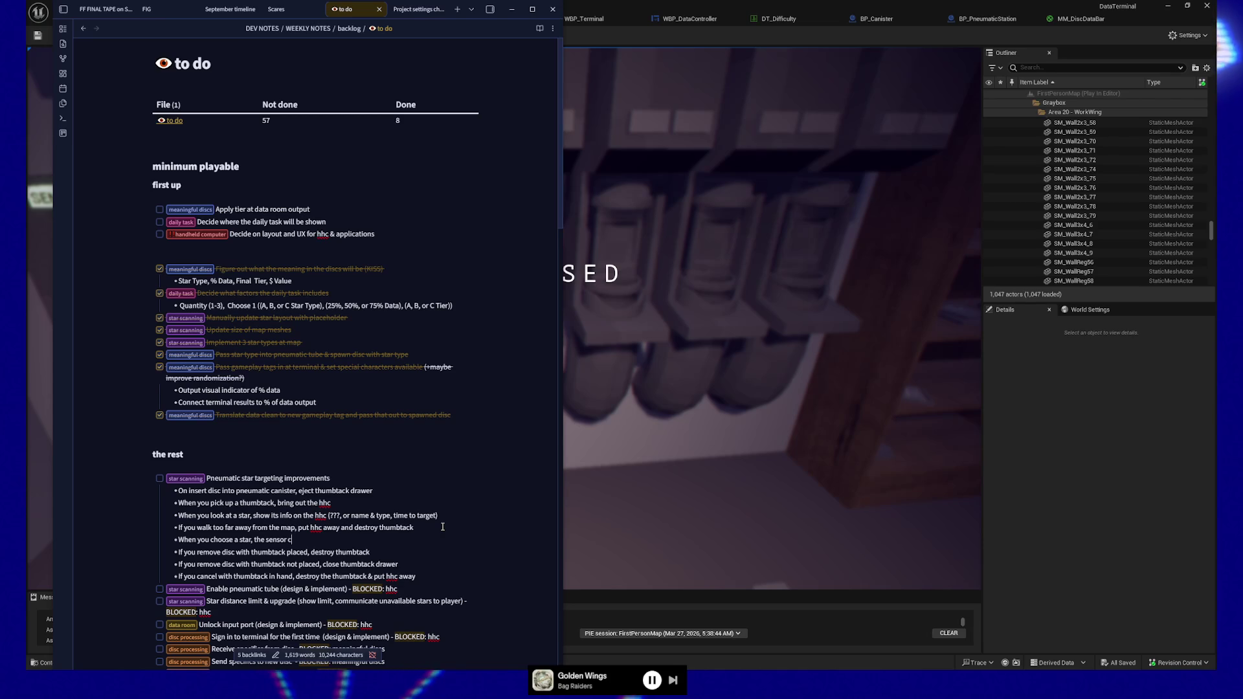
{"action": "type", "text": "ircle starts to move to it"}
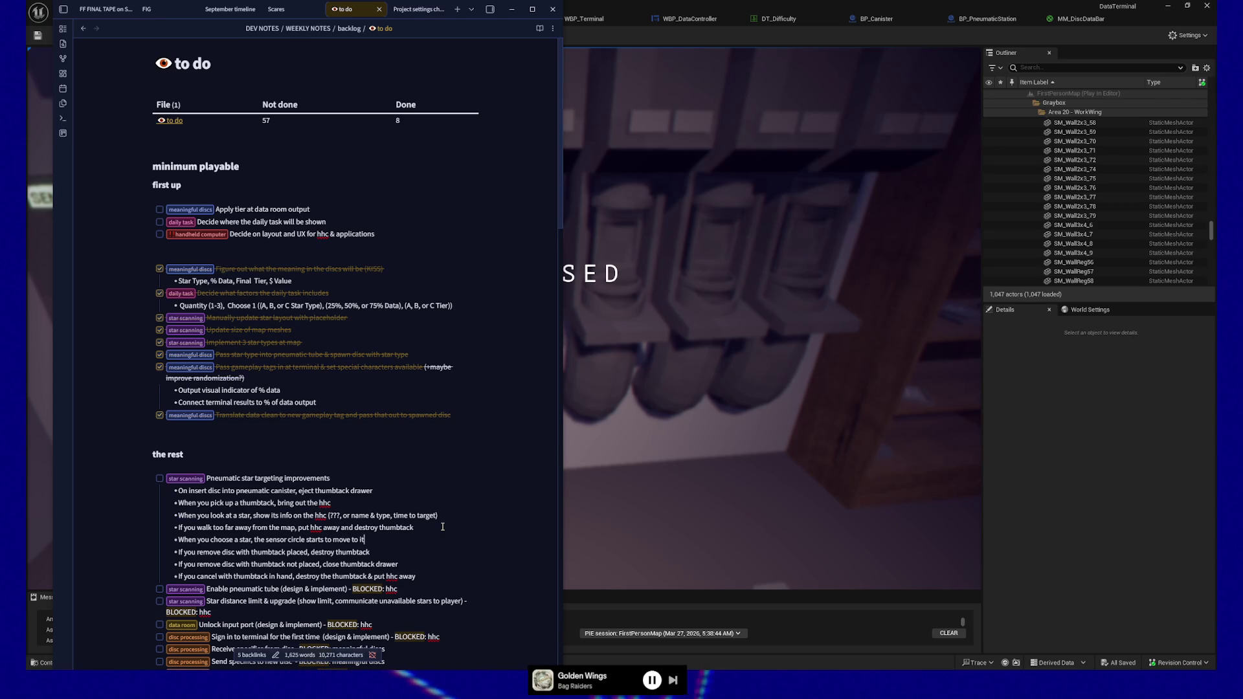
{"action": "type", "text": ", the pneu"}
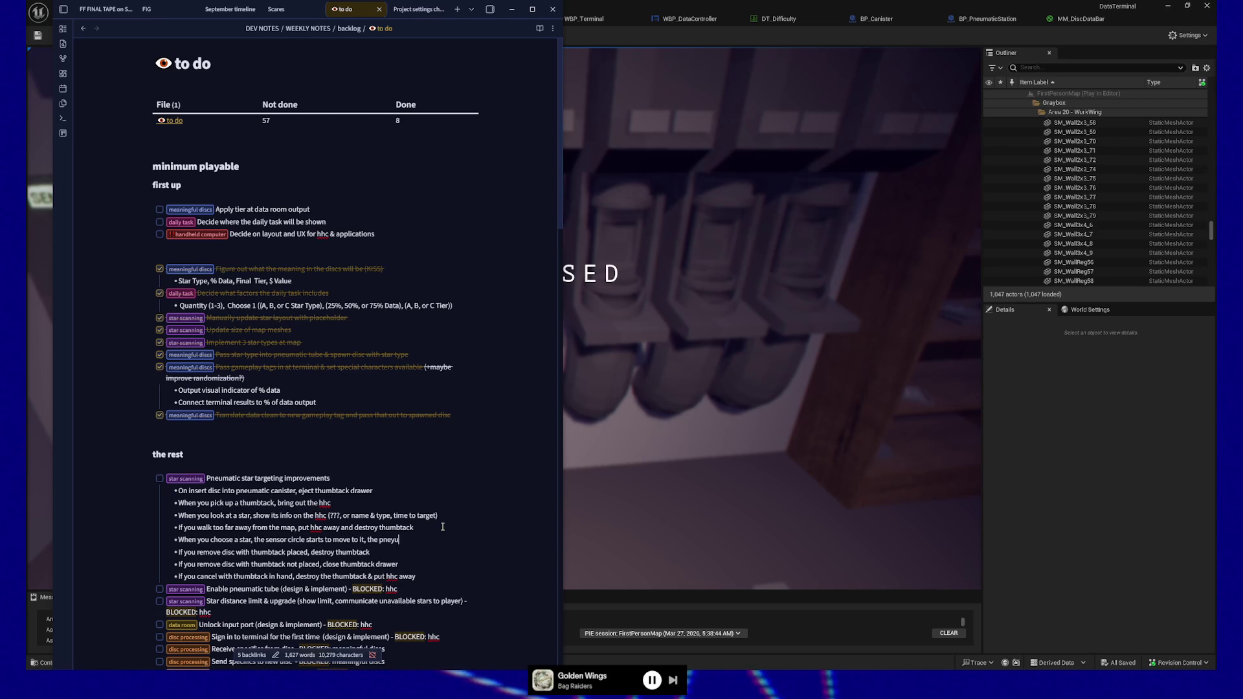
{"action": "type", "text": "matic station "}
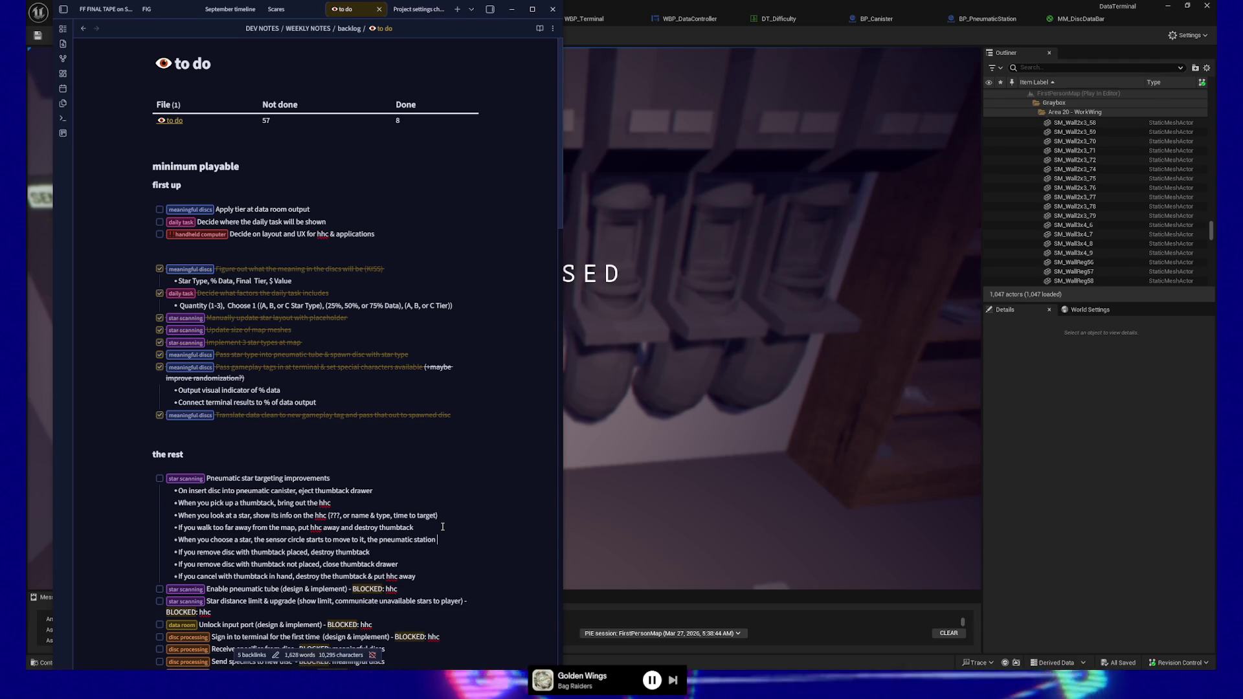
{"action": "type", "text": "sho"}
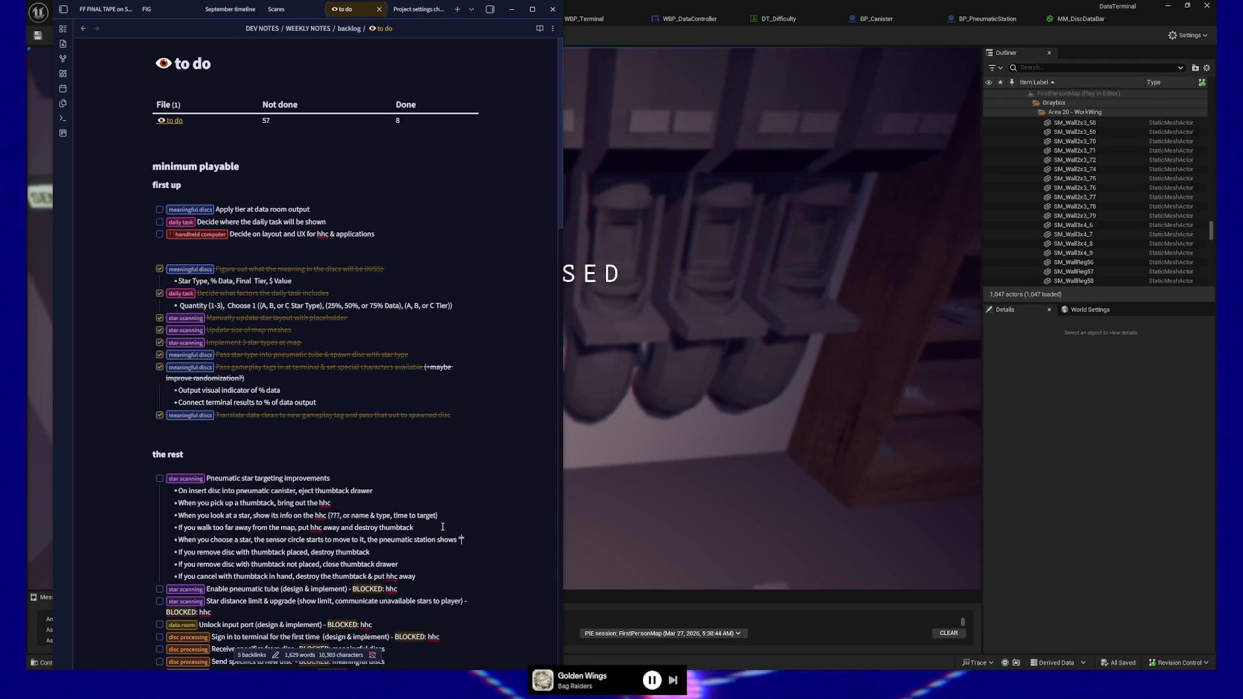
{"action": "type", "text": "ws \"rotating\","}
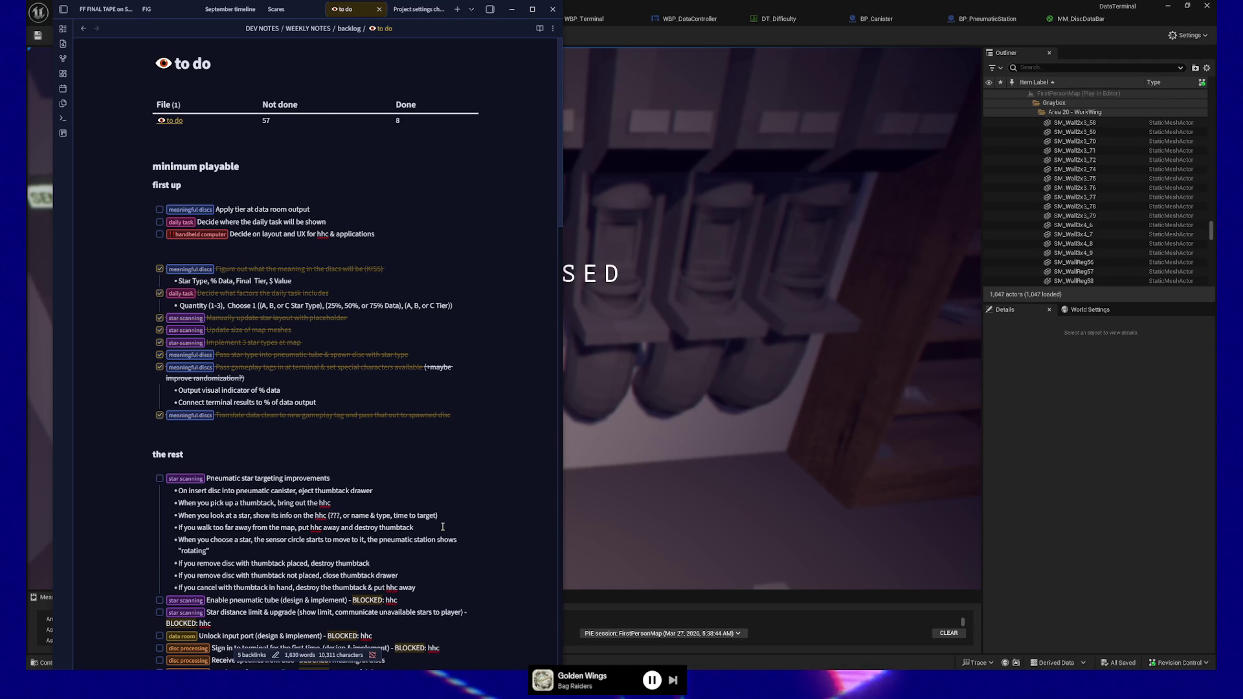
{"action": "type", "text": " the send but"}
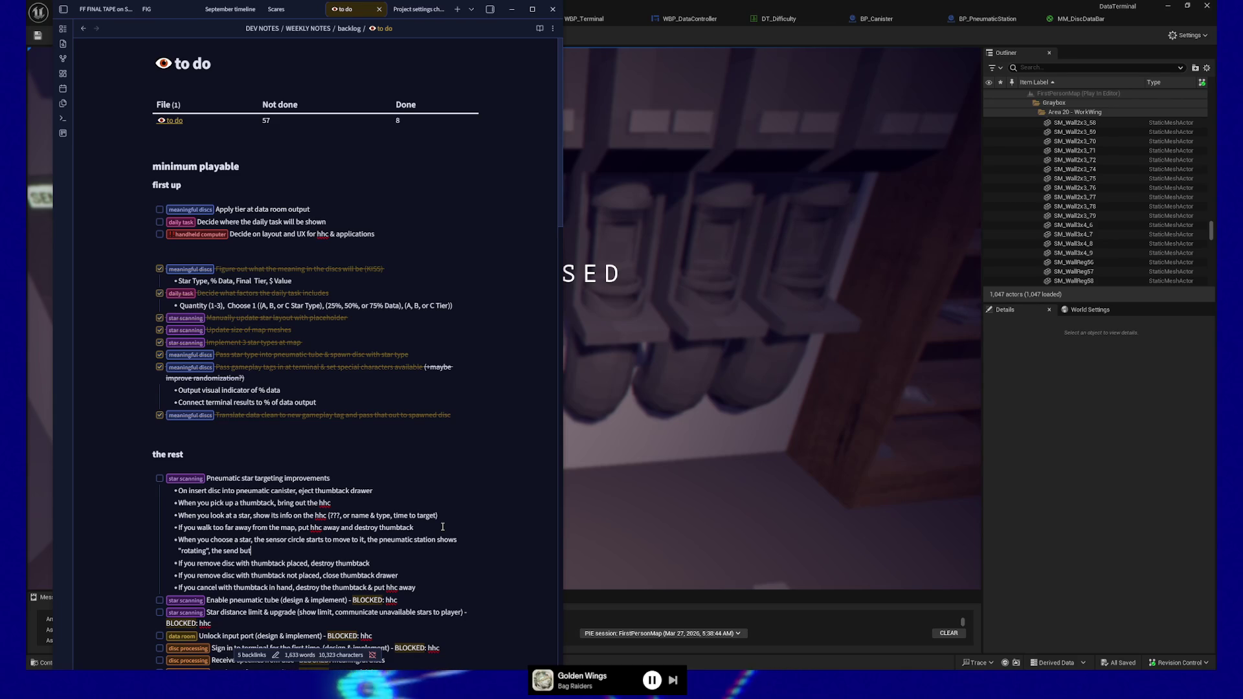
{"action": "type", "text": "ton is still locked"}
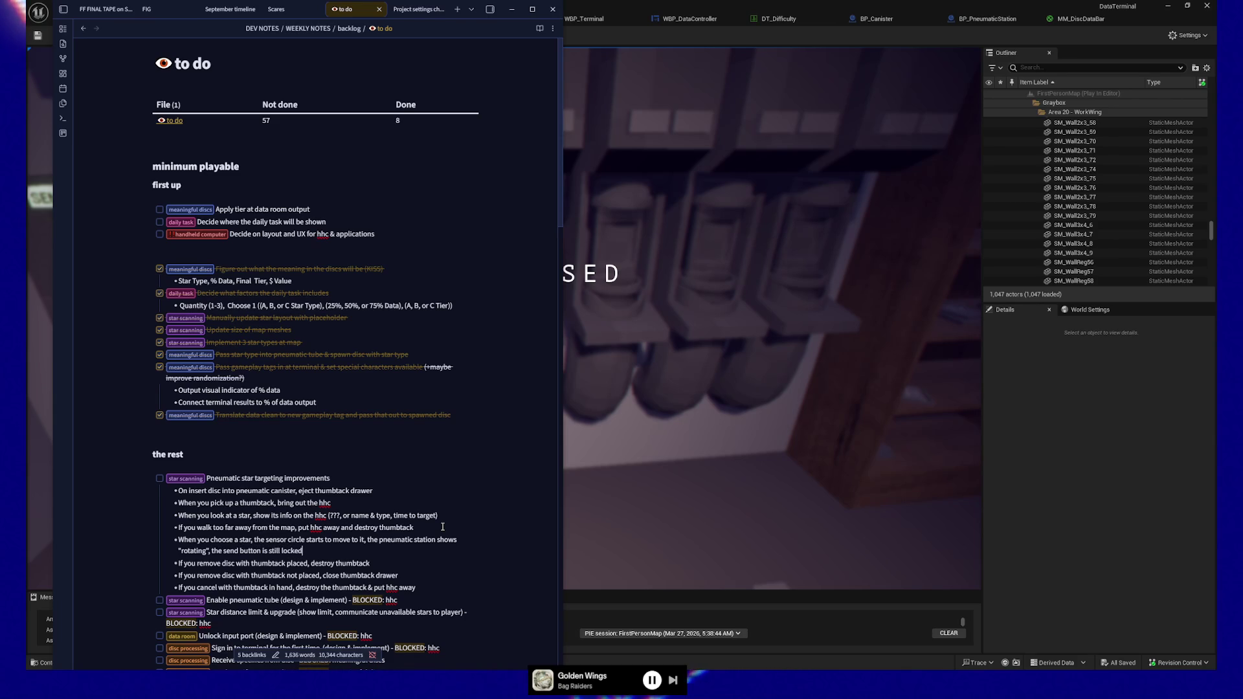
{"action": "type", "text": ", "}
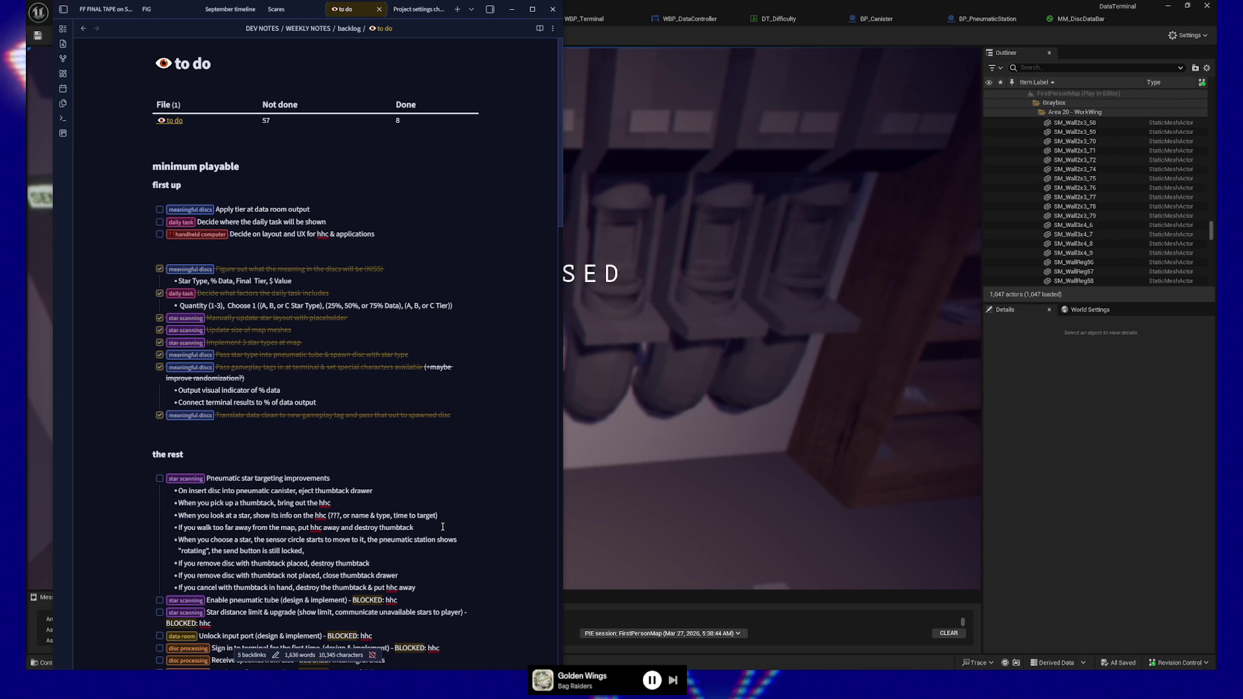
{"action": "type", "text": "and the"}
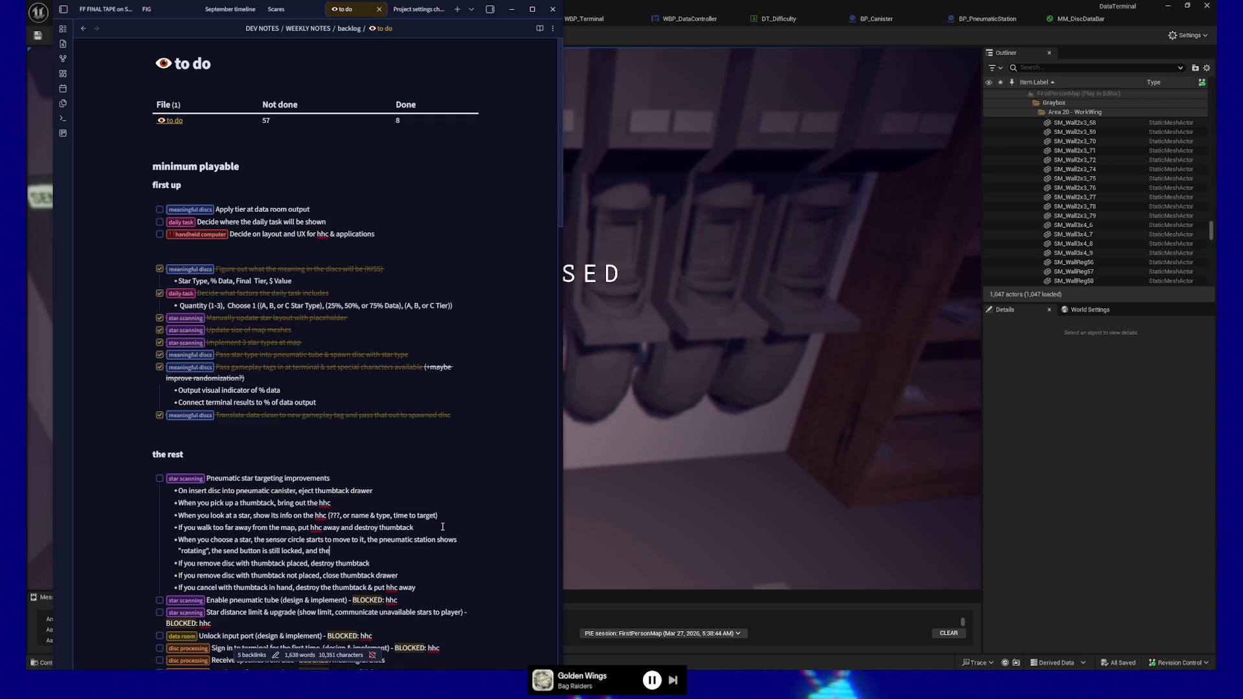
{"action": "type", "text": " thumbtack dra"}
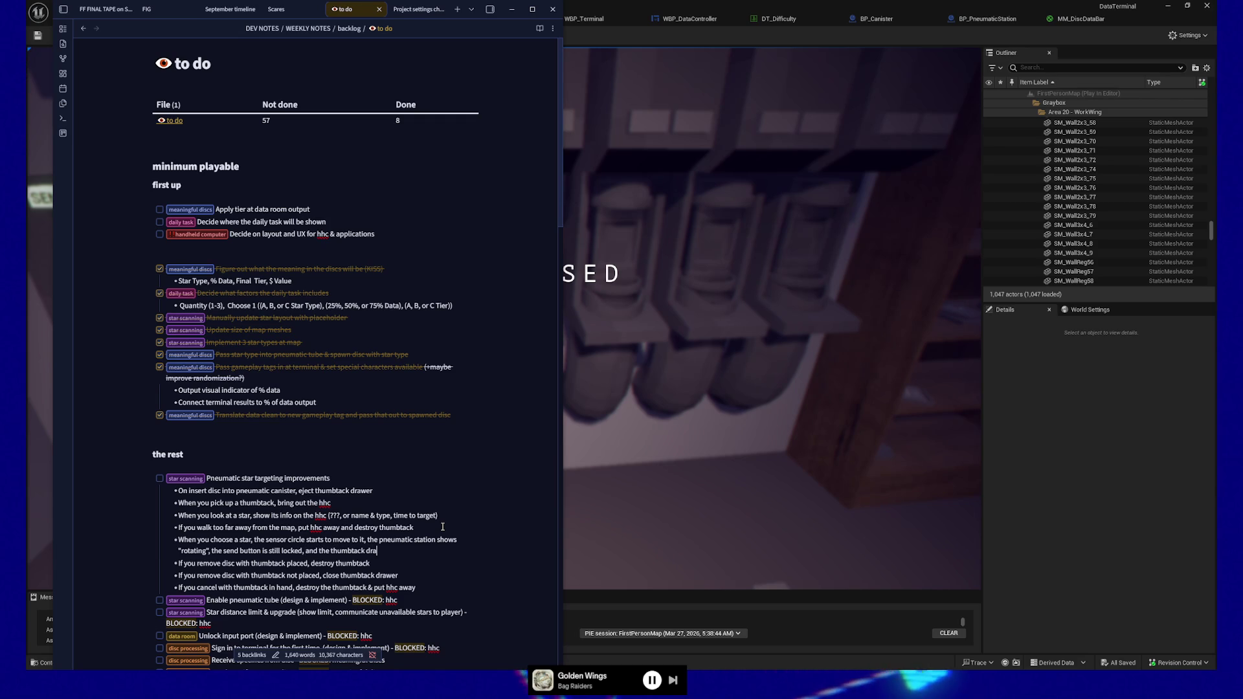
{"action": "type", "text": "wer closes/hhc gets put away"}
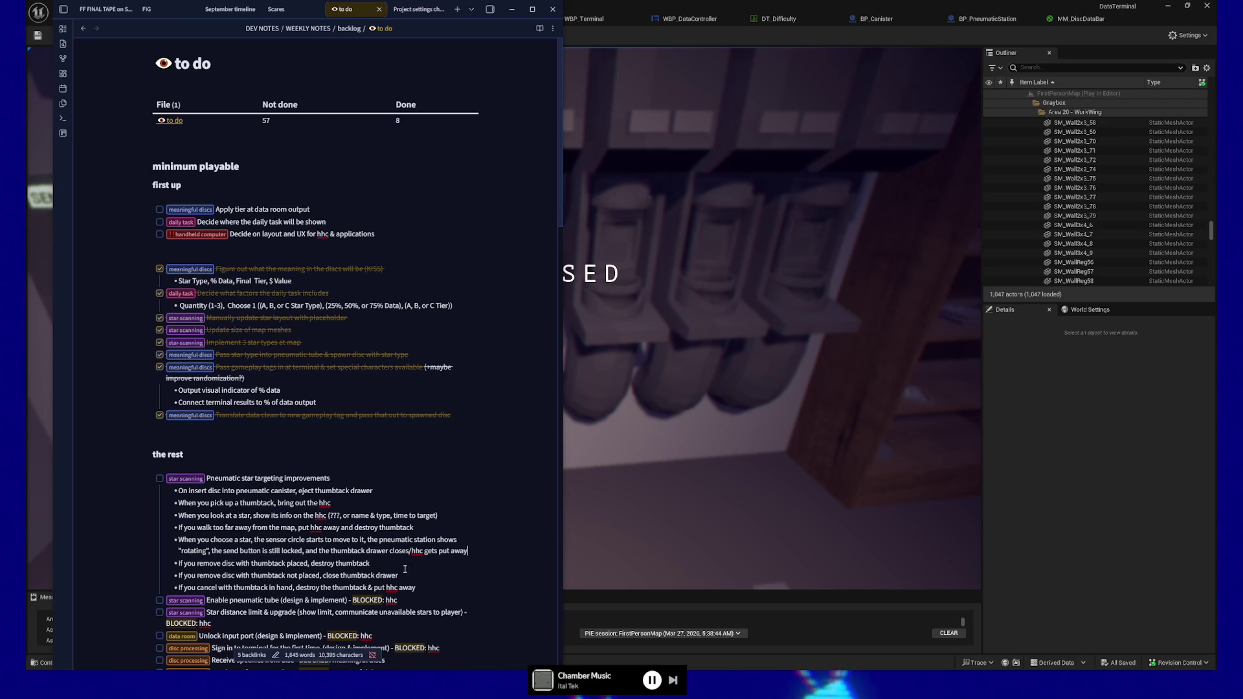
{"action": "left_click_drag", "start_coordinate": [416, 587], "coordinate": [169, 492]}
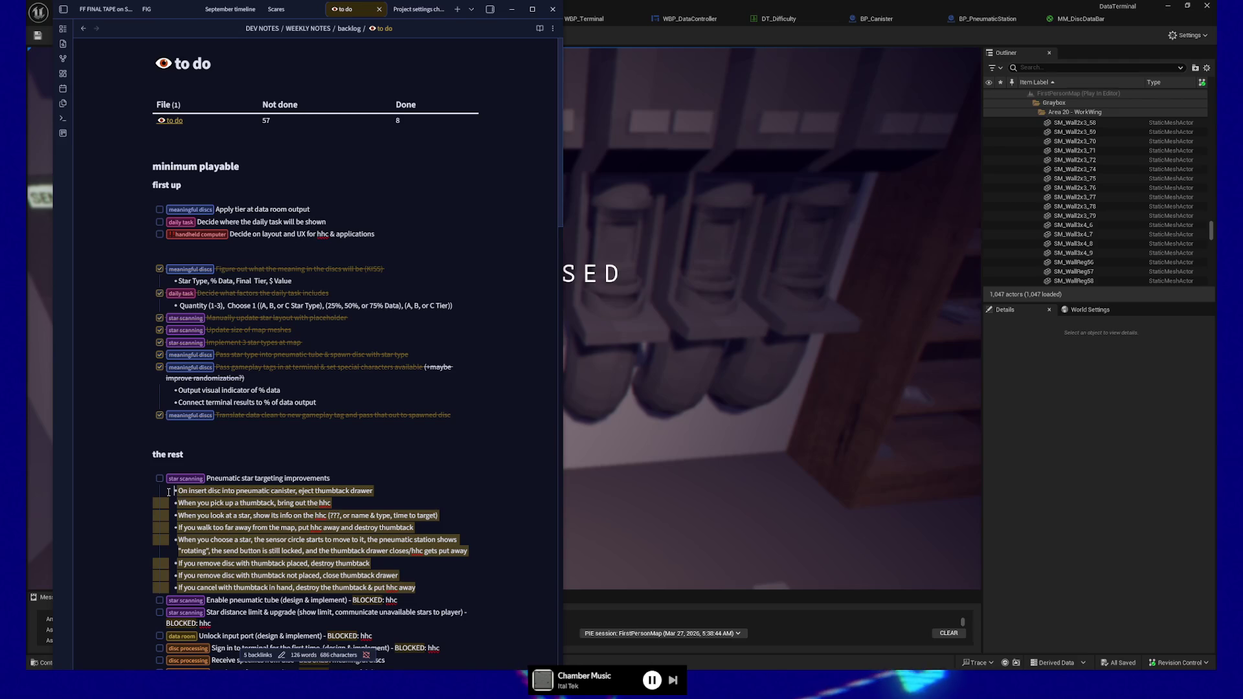
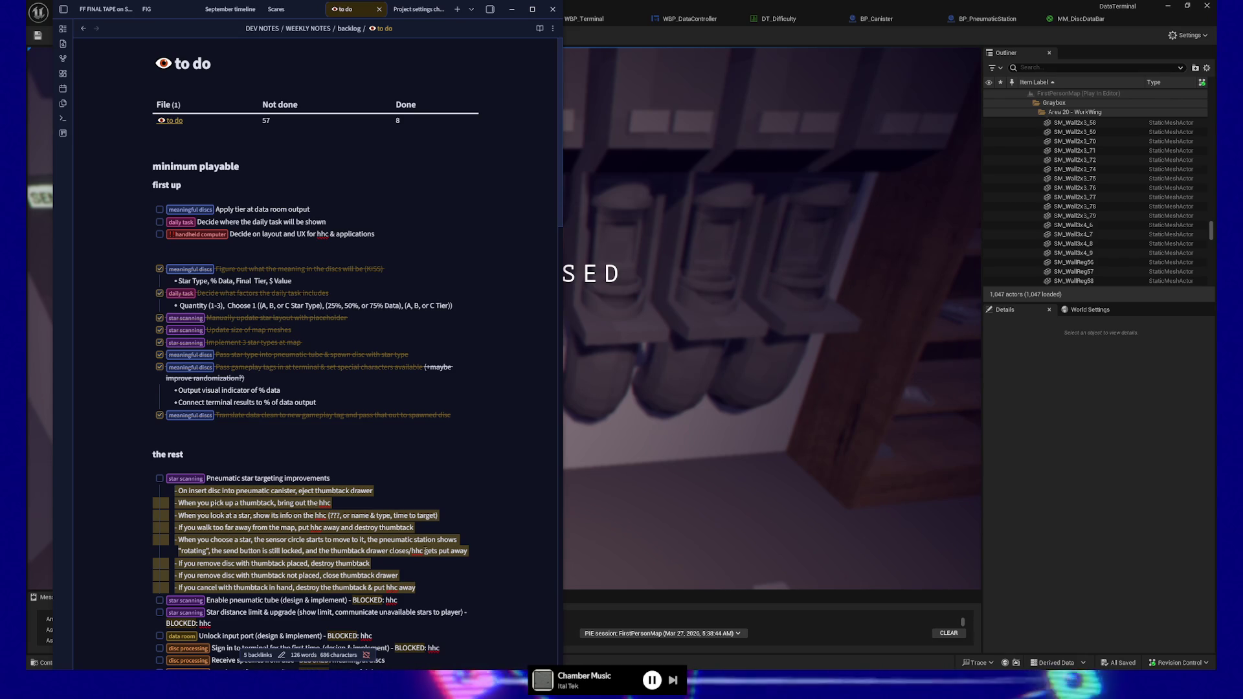
Add a bullet about enabling the send button with a ready sound, then fold the Pneumatic star targeting item
{"action": "left_click", "coordinate": [474, 550]}
{"action": "key", "text": "Return"}
{"action": "type", "text": "Once"}
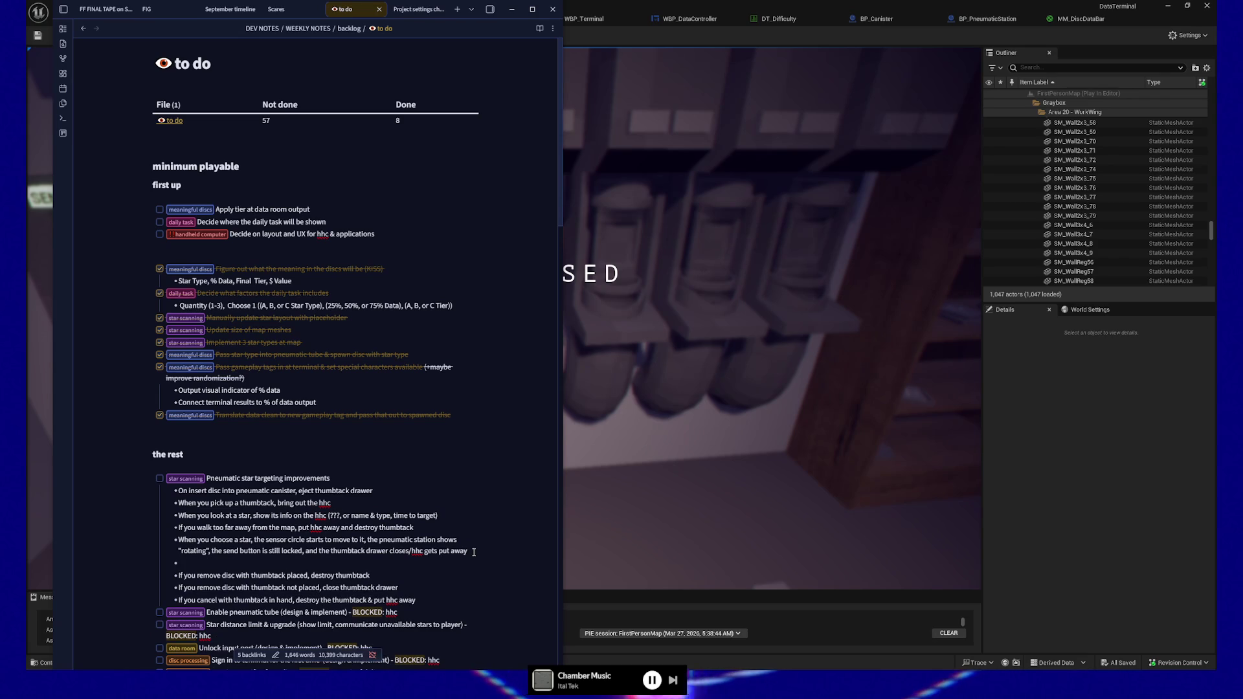
{"action": "type", "text": " the sensor is"}
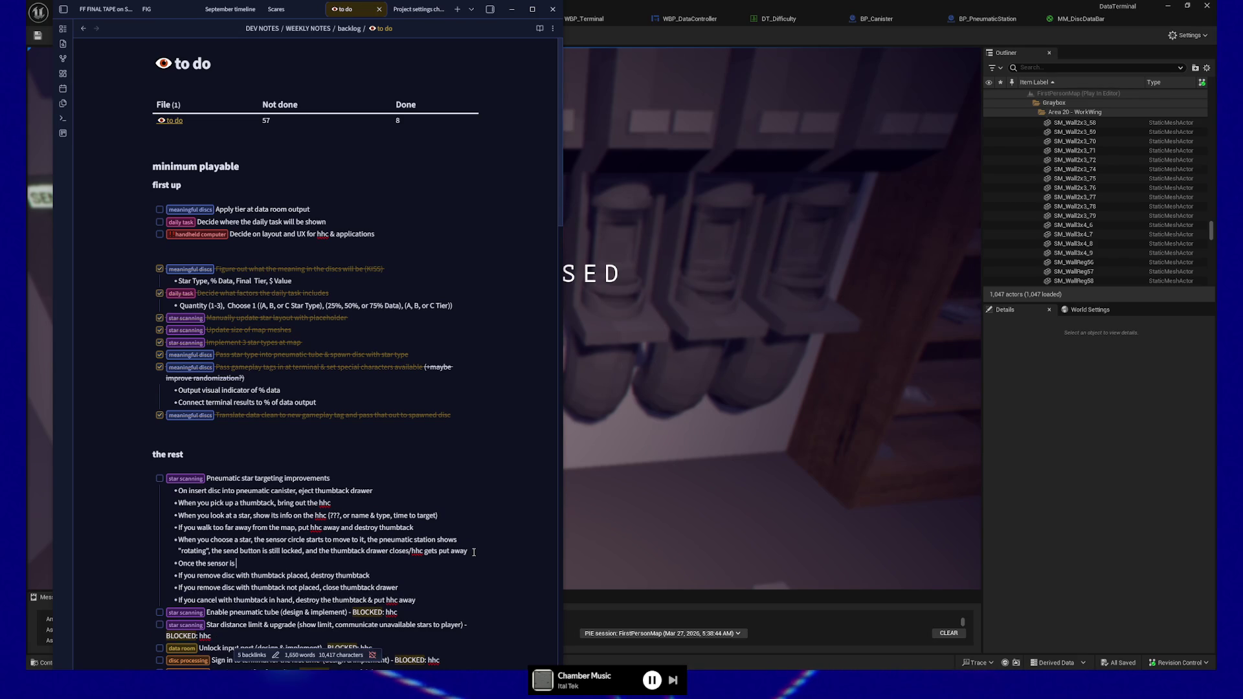
{"action": "type", "text": " positioned"}
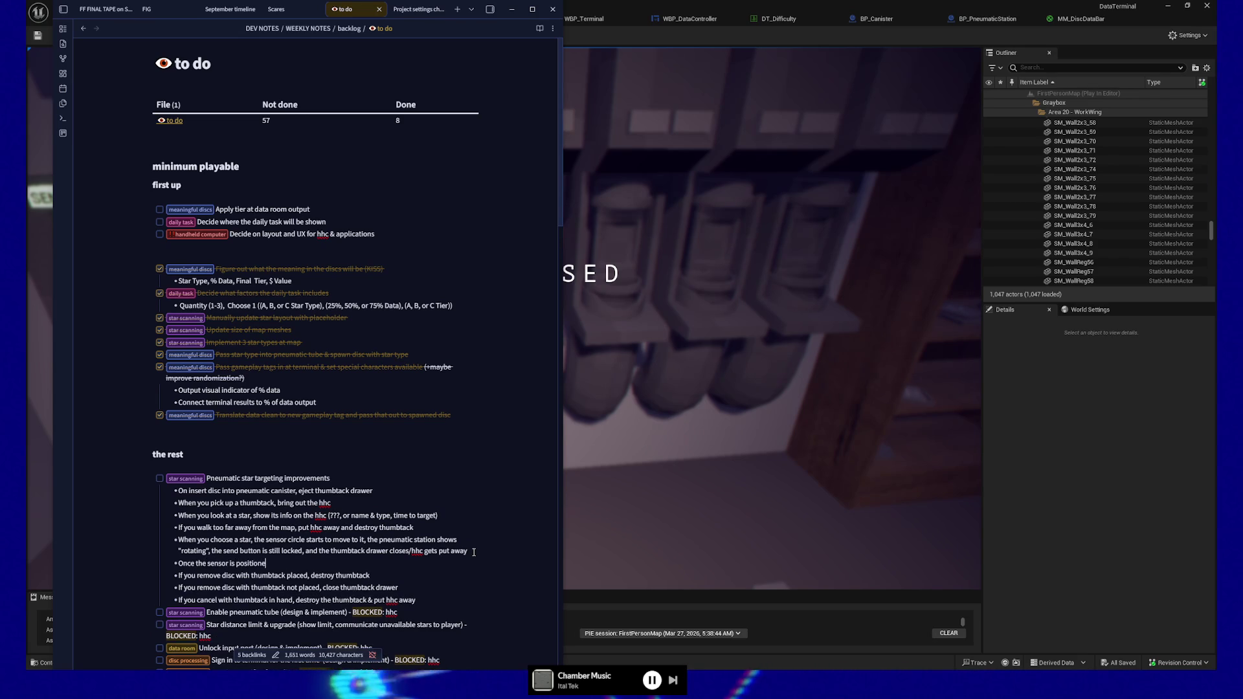
{"action": "type", "text": " correctly, enable the send but"}
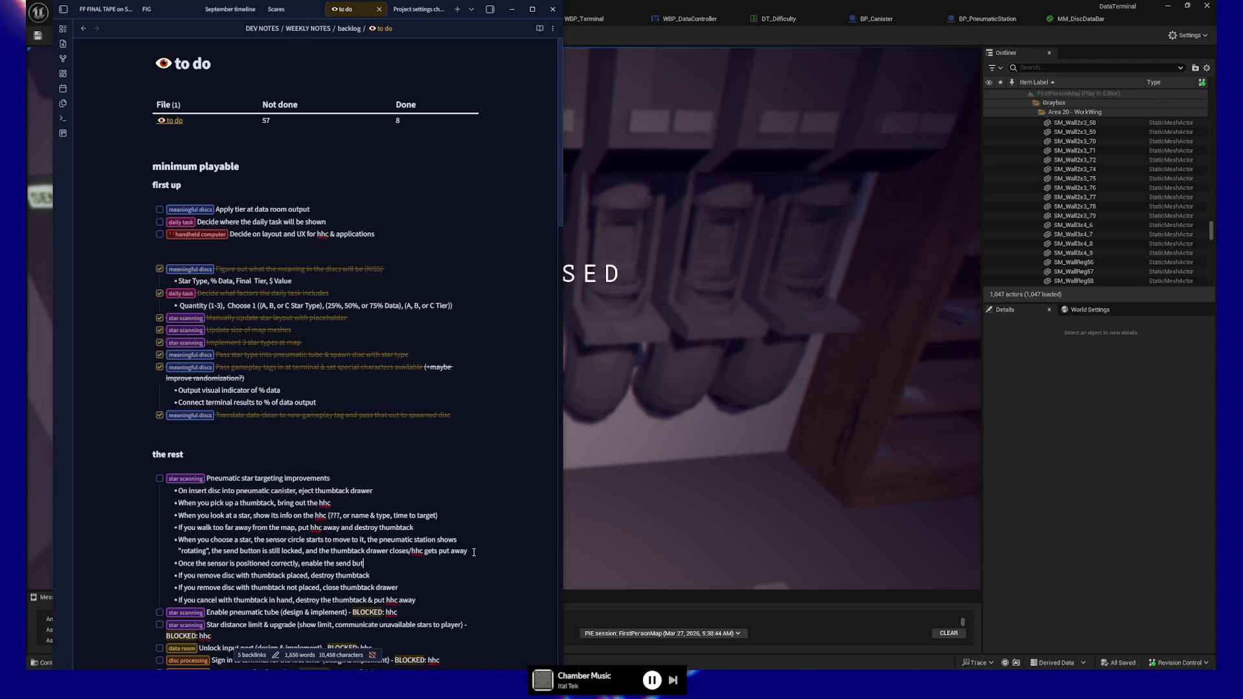
{"action": "type", "text": "ton and play a cute ready sound"}
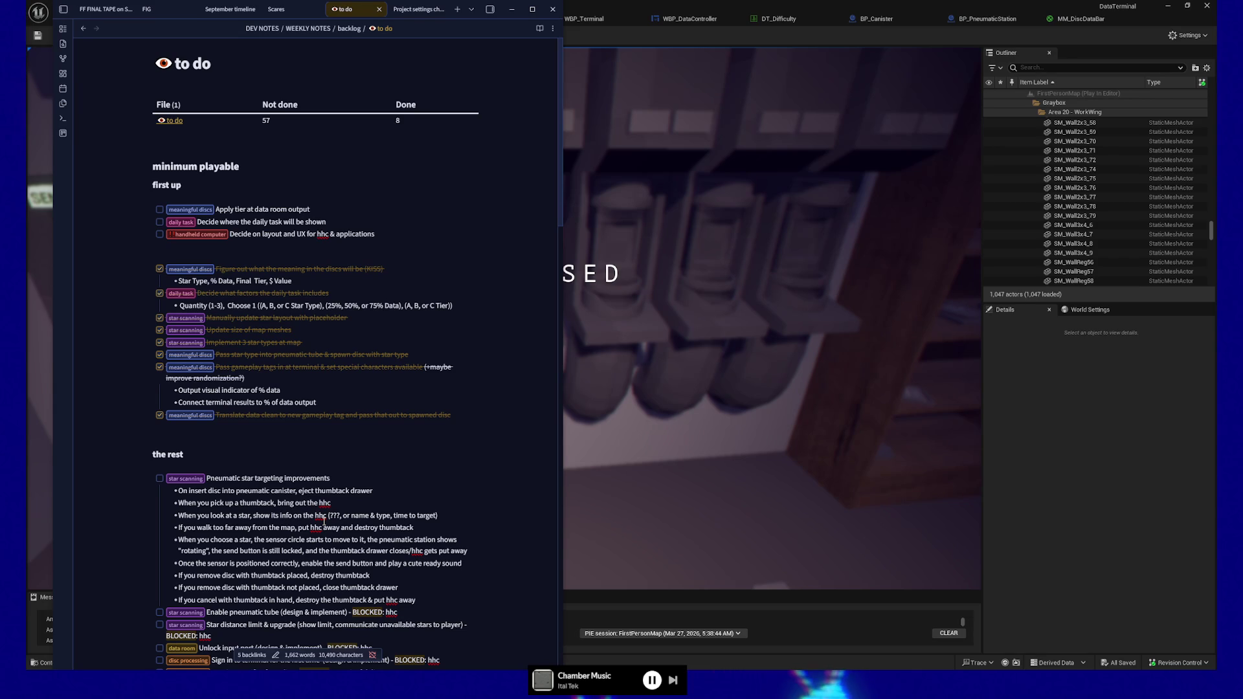
{"action": "left_click", "coordinate": [150, 478]}
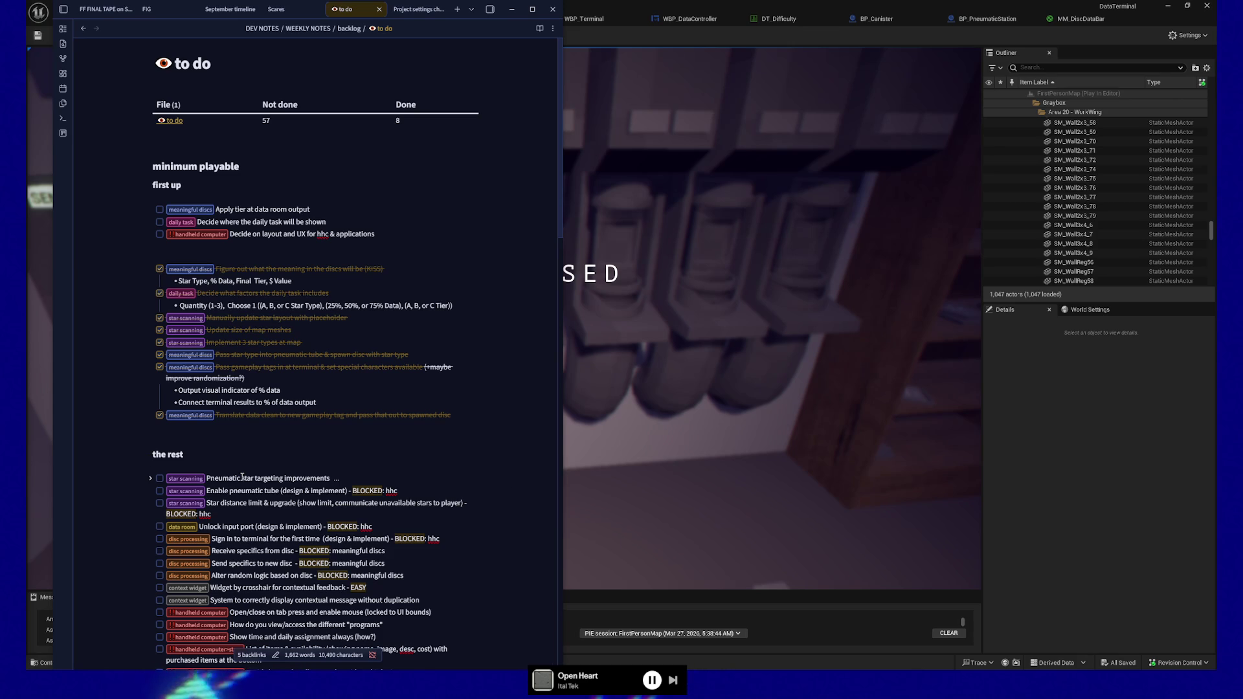
{"action": "scroll", "coordinate": [223, 499], "scroll_direction": "down", "scroll_amount": 3}
{"action": "scroll", "coordinate": [223, 499], "scroll_direction": "down", "scroll_amount": 2}
{"action": "scroll", "coordinate": [224, 498], "scroll_direction": "down", "scroll_amount": 2}
{"action": "scroll", "coordinate": [223, 498], "scroll_direction": "down", "scroll_amount": 1}
{"action": "scroll", "coordinate": [221, 496], "scroll_direction": "down", "scroll_amount": 3}
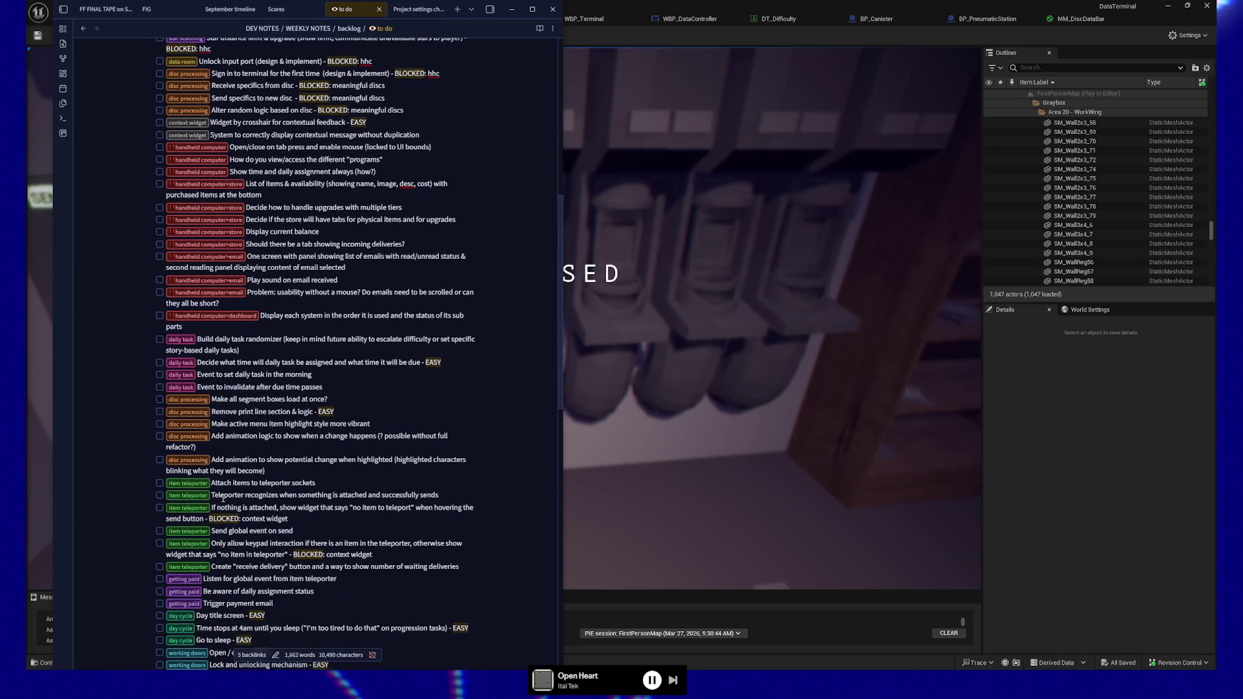
{"action": "scroll", "coordinate": [223, 499], "scroll_direction": "down", "scroll_amount": 1}
{"action": "scroll", "coordinate": [222, 499], "scroll_direction": "down", "scroll_amount": 1}
{"action": "scroll", "coordinate": [221, 501], "scroll_direction": "down", "scroll_amount": 1}
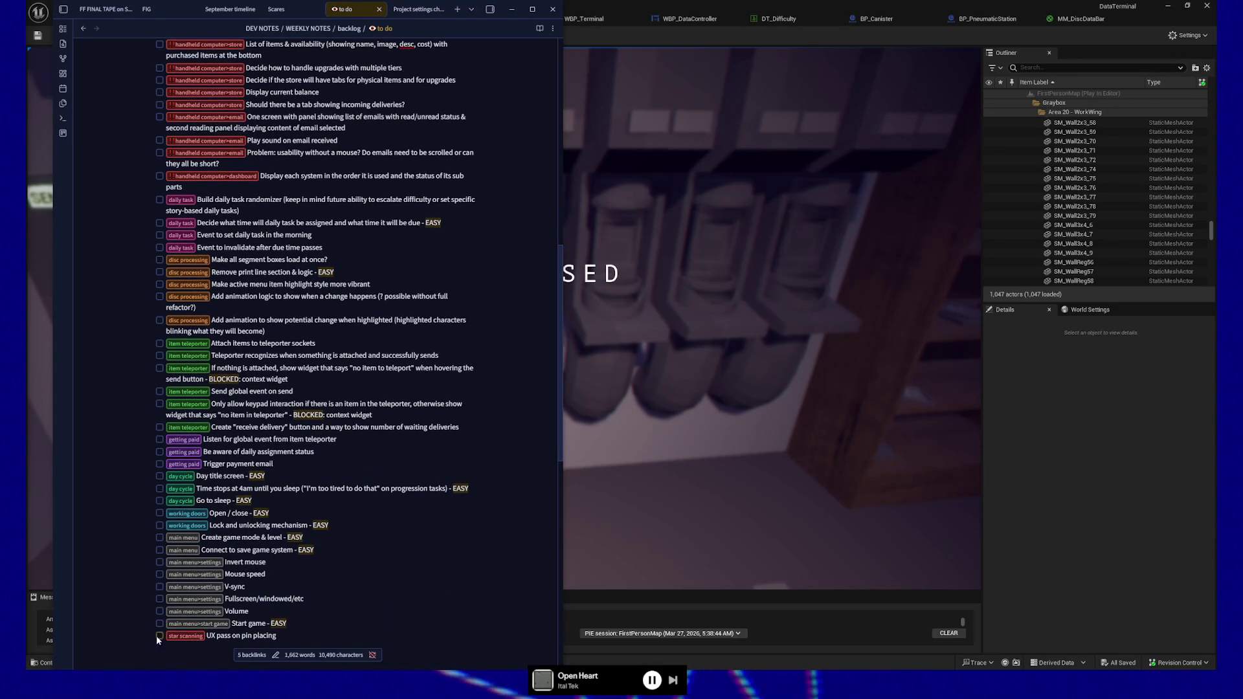
{"action": "scroll", "coordinate": [193, 258], "scroll_direction": "up", "scroll_amount": 5}
{"action": "scroll", "coordinate": [193, 257], "scroll_direction": "up", "scroll_amount": 3}
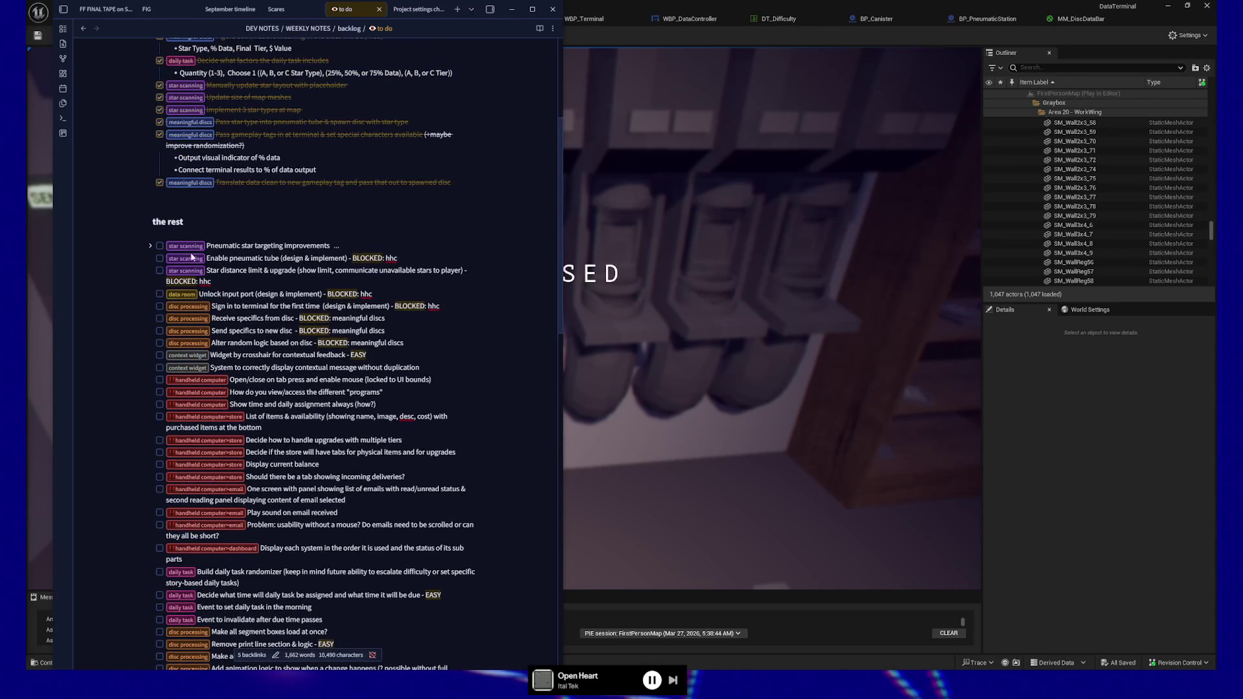
{"action": "scroll", "coordinate": [194, 262], "scroll_direction": "up", "scroll_amount": 1}
{"action": "scroll", "coordinate": [213, 326], "scroll_direction": "up", "scroll_amount": 3}
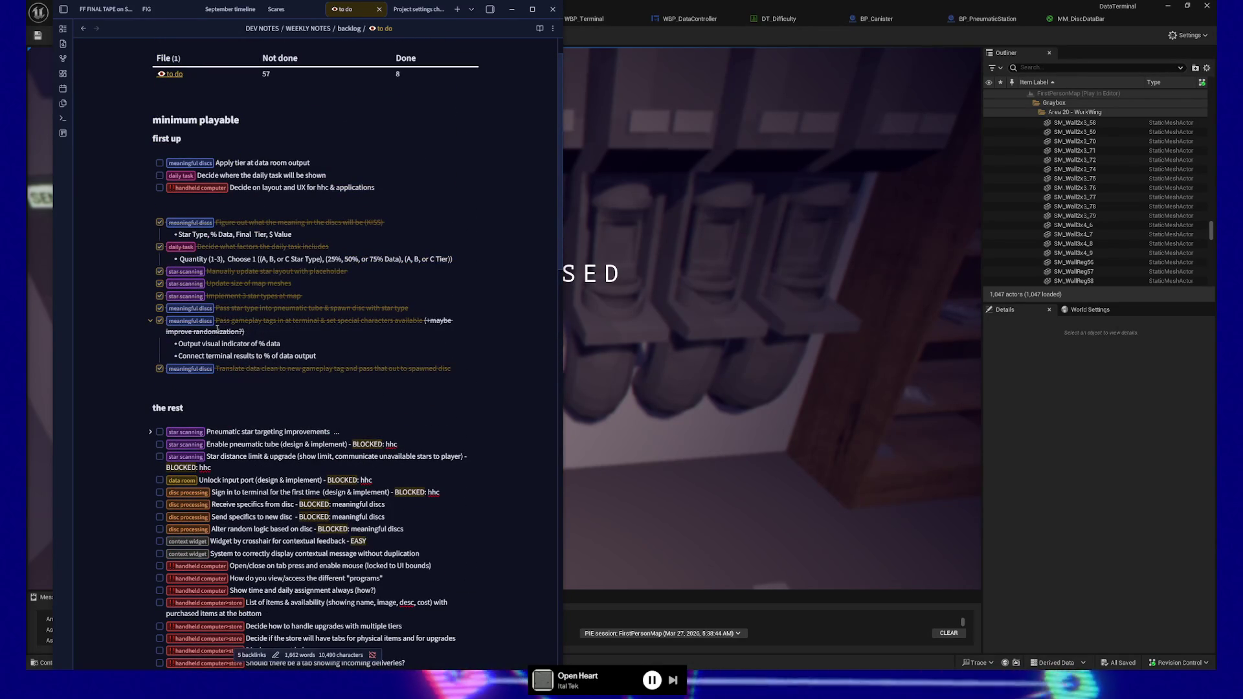
{"action": "scroll", "coordinate": [215, 329], "scroll_direction": "down", "scroll_amount": 8}
{"action": "scroll", "coordinate": [210, 402], "scroll_direction": "down", "scroll_amount": 4}
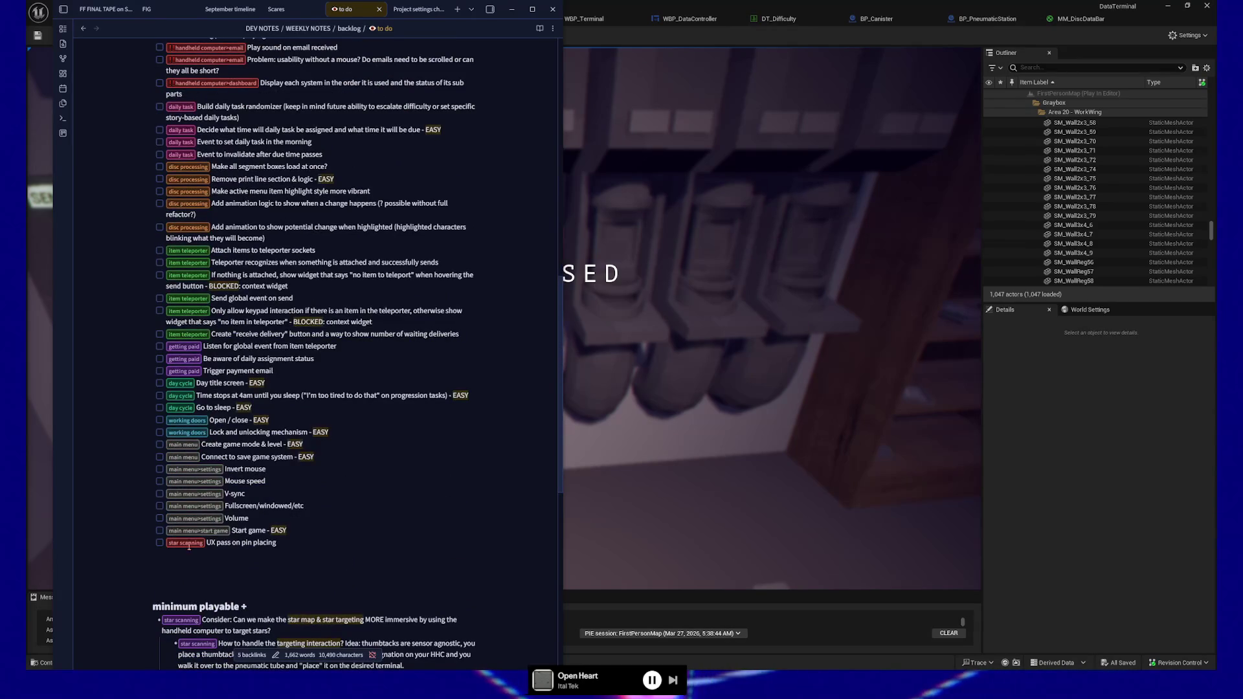
Change the UX pass on pin placing tag's colour class from red to purple
{"action": "left_click", "coordinate": [263, 543]}
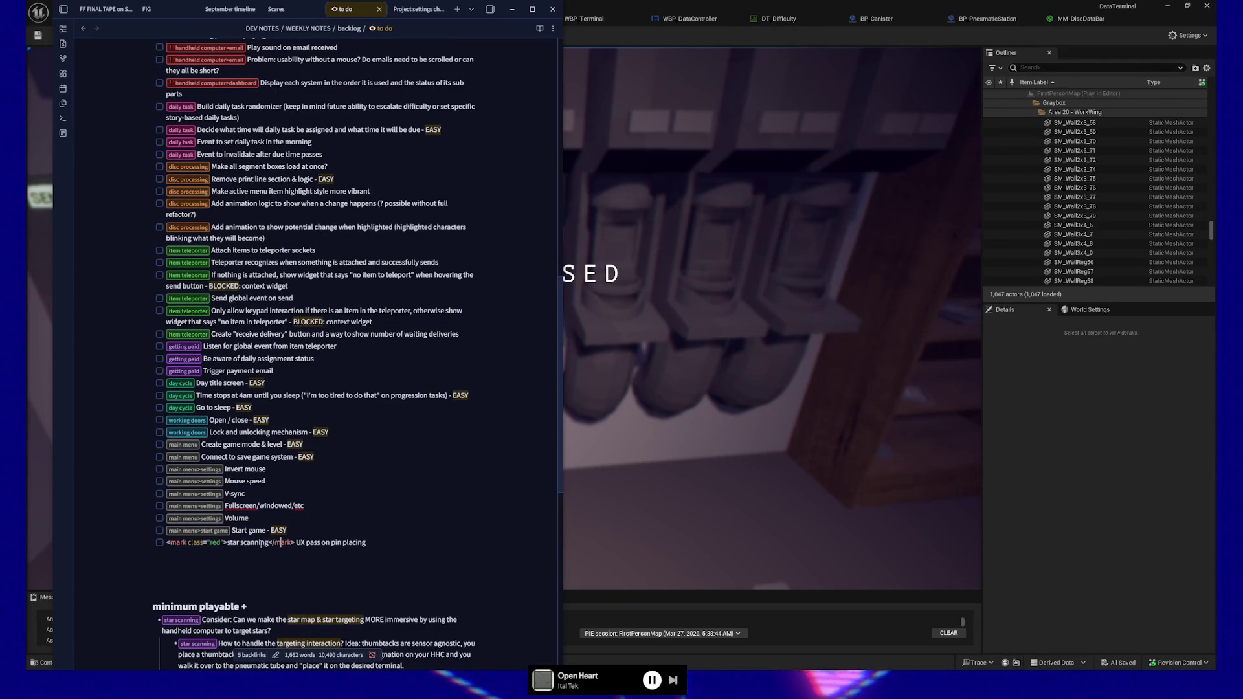
{"action": "double_click", "coordinate": [213, 542]}
{"action": "type", "text": "pik"}
{"action": "left_click", "coordinate": [398, 510]}
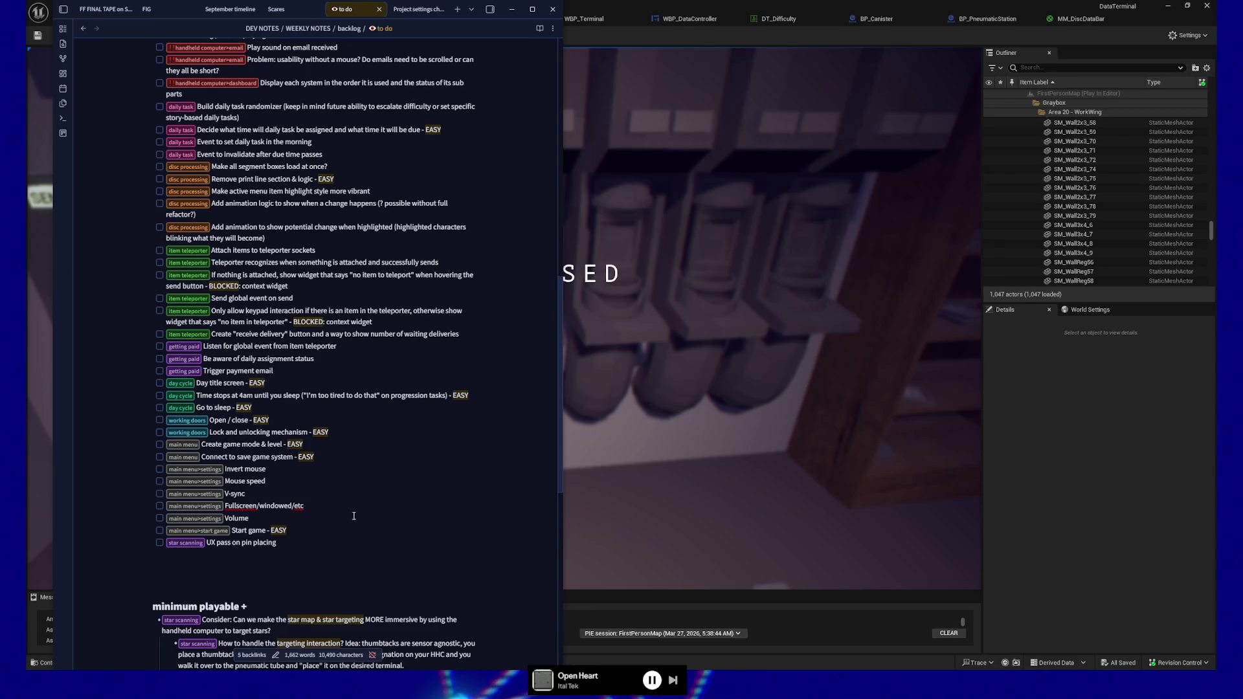
{"action": "scroll", "coordinate": [213, 444], "scroll_direction": "up", "scroll_amount": 2}
{"action": "scroll", "coordinate": [213, 444], "scroll_direction": "up", "scroll_amount": 2}
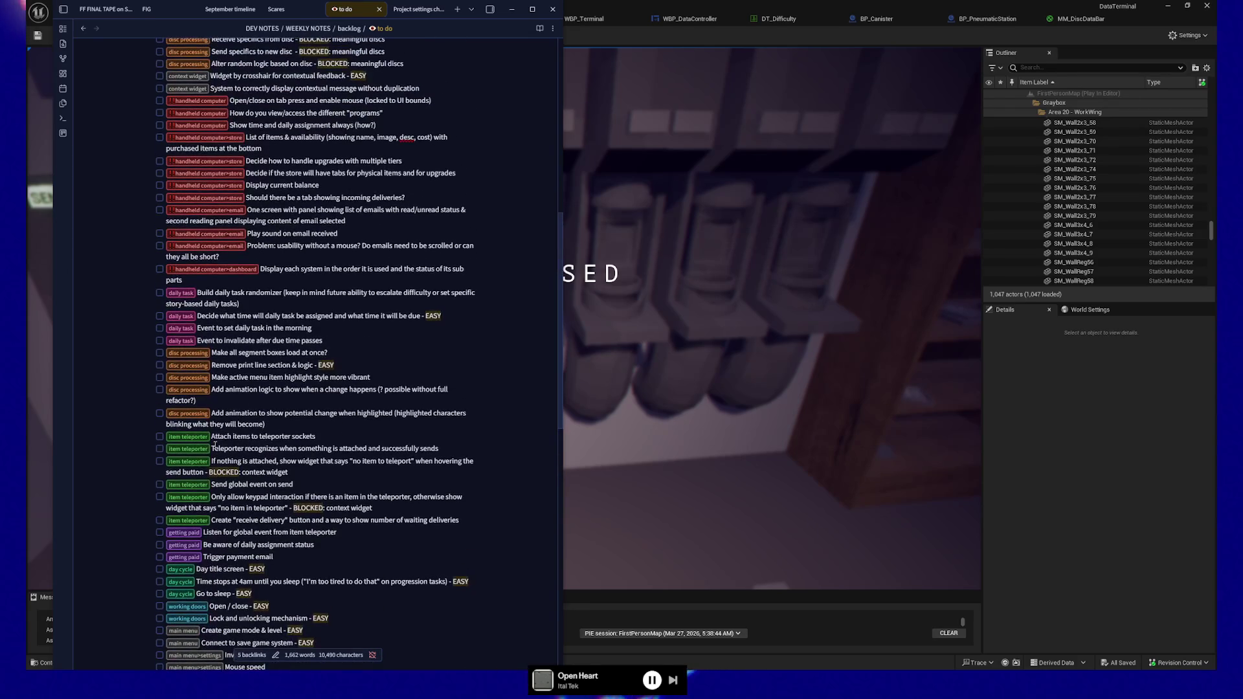
{"action": "scroll", "coordinate": [214, 443], "scroll_direction": "up", "scroll_amount": 3}
{"action": "scroll", "coordinate": [214, 445], "scroll_direction": "up", "scroll_amount": 4}
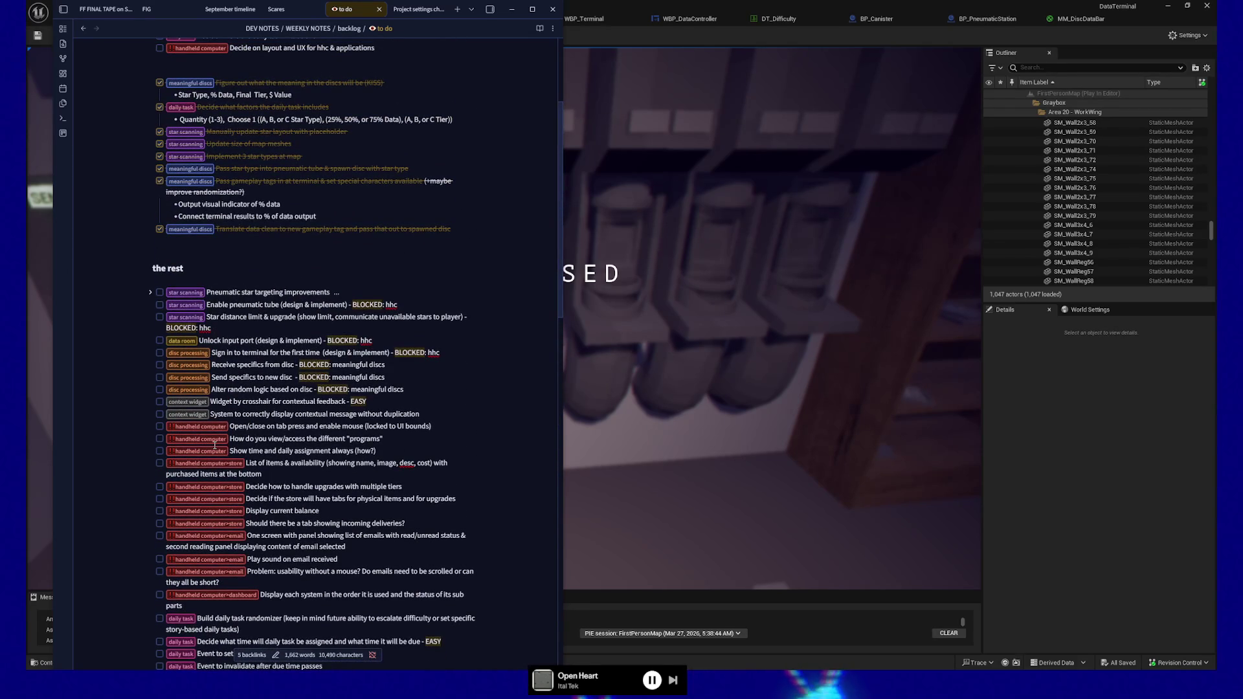
{"action": "scroll", "coordinate": [215, 445], "scroll_direction": "up", "scroll_amount": 3}
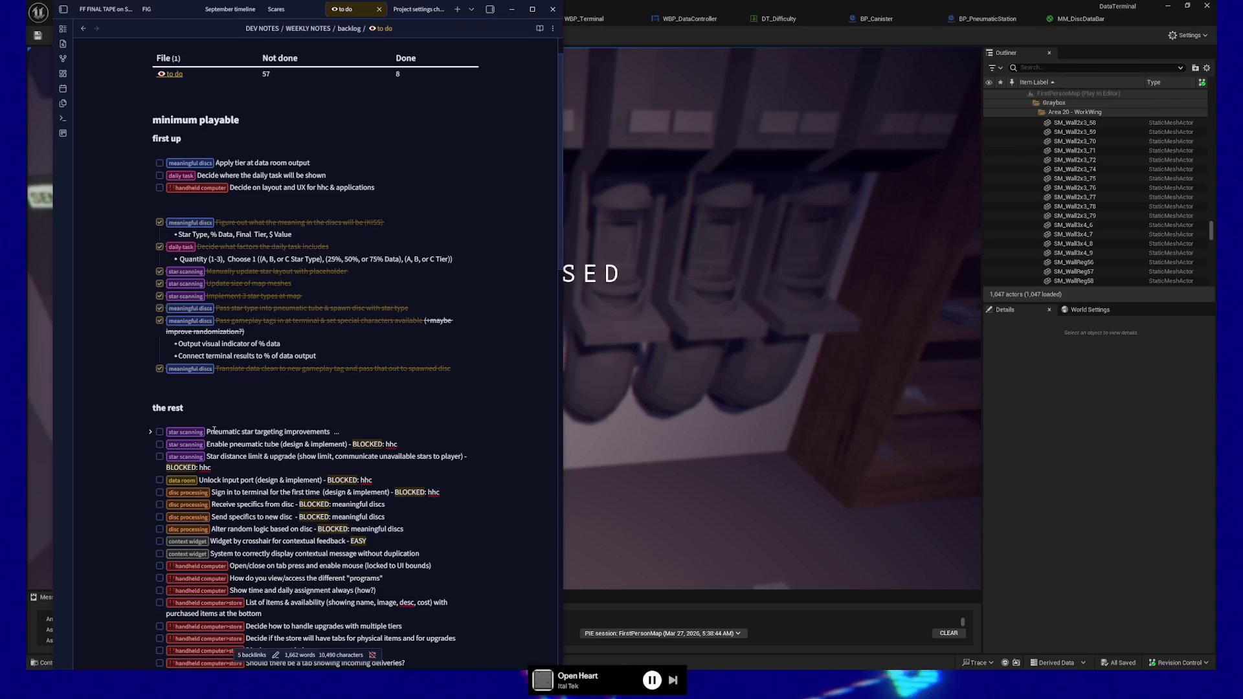
Briefly unfold the Pneumatic star targeting sub-bullets, adding and removing an empty bullet
{"action": "left_click", "coordinate": [197, 433]}
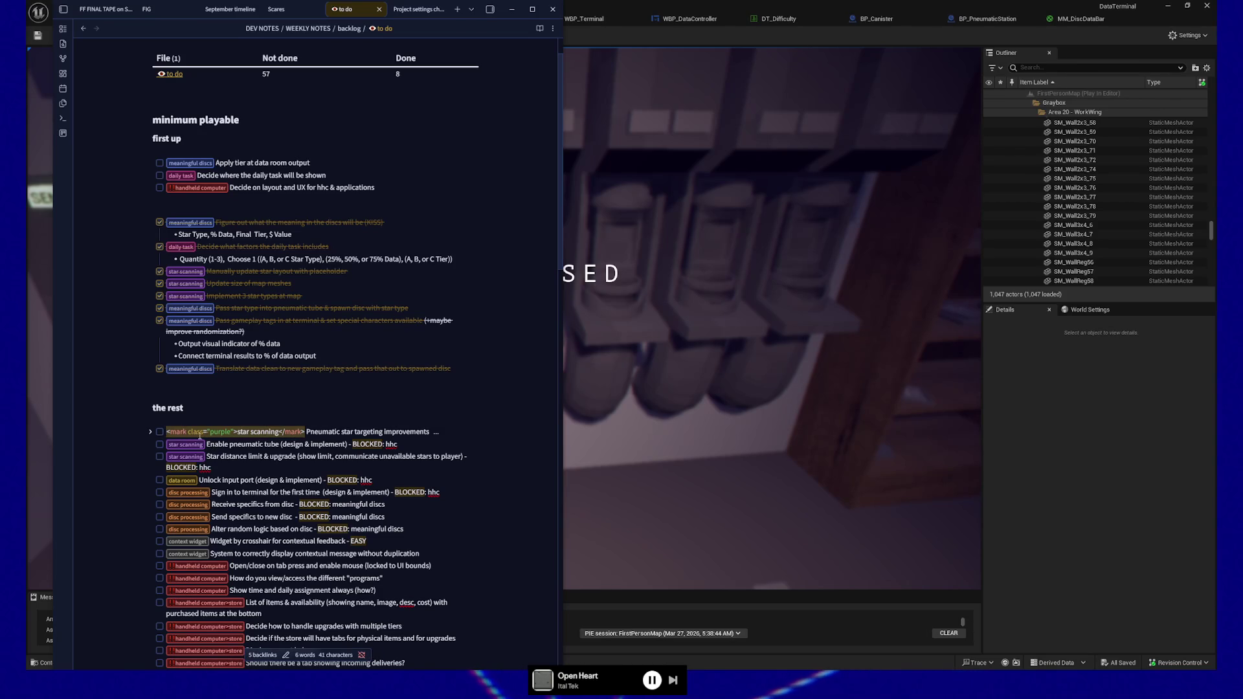
{"action": "left_click", "coordinate": [459, 436]}
{"action": "key", "text": "Return"}
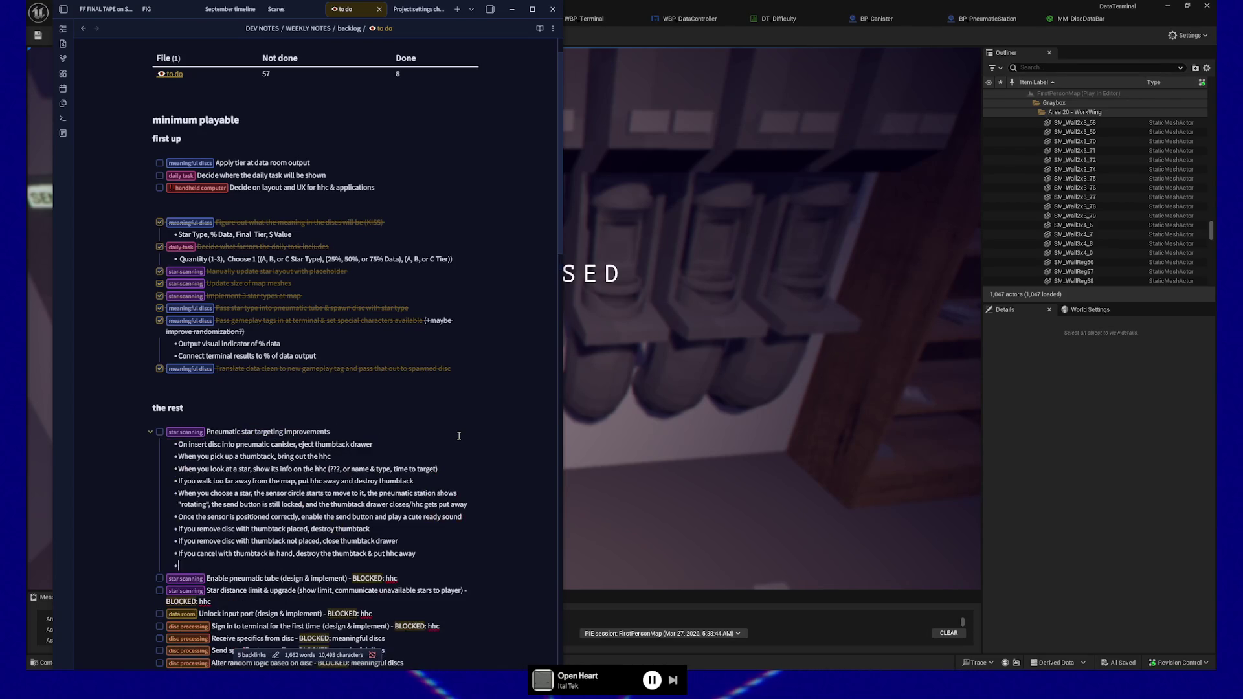
{"action": "key", "text": "BackSpace"}
{"action": "scroll", "coordinate": [458, 437], "scroll_direction": "down", "scroll_amount": 10}
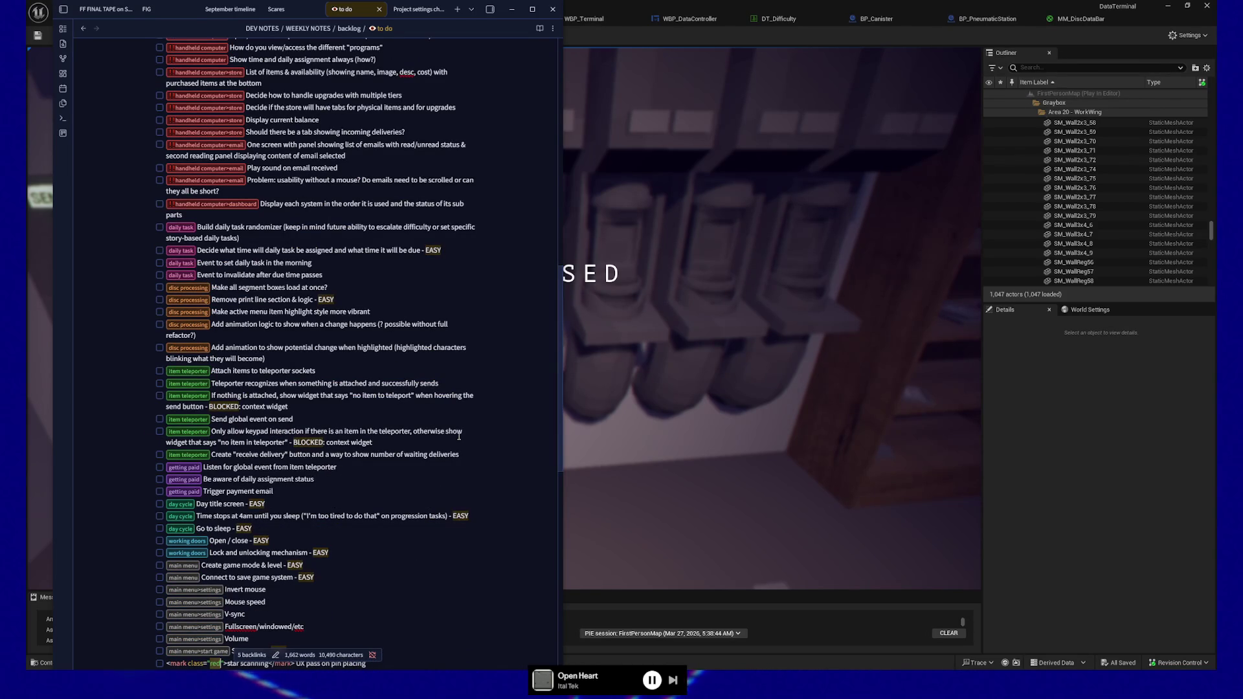
{"action": "scroll", "coordinate": [458, 437], "scroll_direction": "up", "scroll_amount": 3}
{"action": "scroll", "coordinate": [291, 340], "scroll_direction": "up", "scroll_amount": 6}
Fold the pneumatic item and open an empty task line above Enable pneumatic tube
{"action": "left_click", "coordinate": [149, 198]}
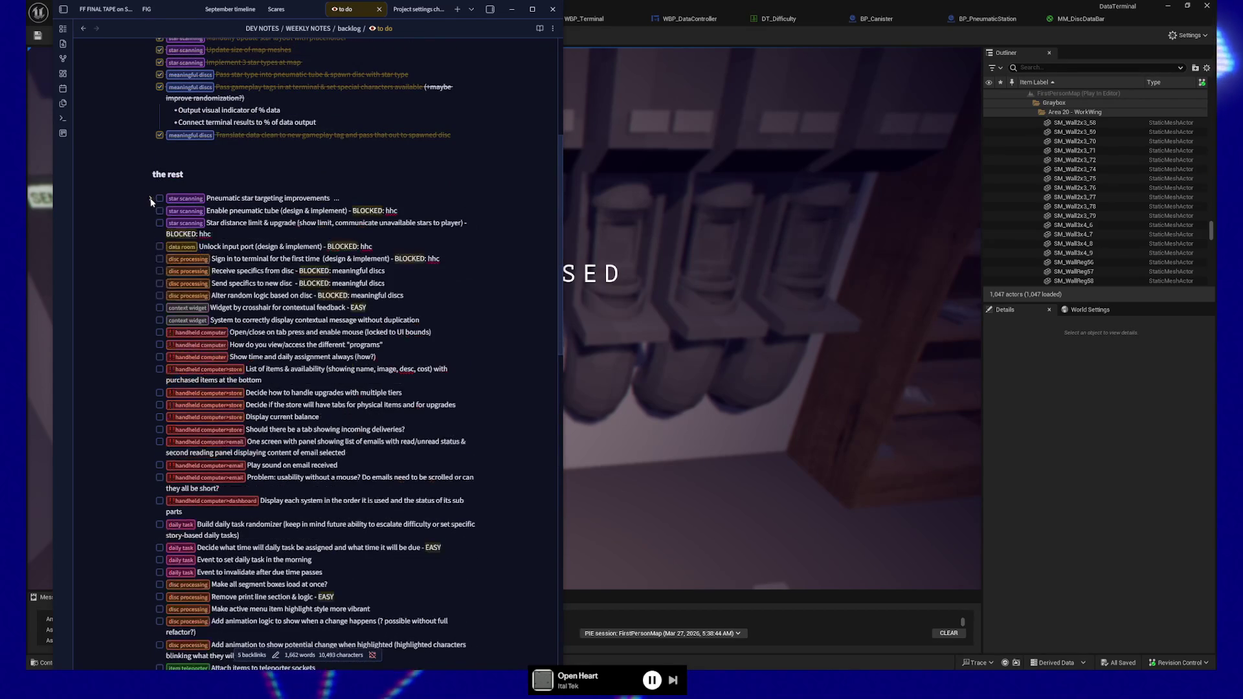
{"action": "left_click", "coordinate": [164, 211]}
{"action": "key", "text": "Return"}
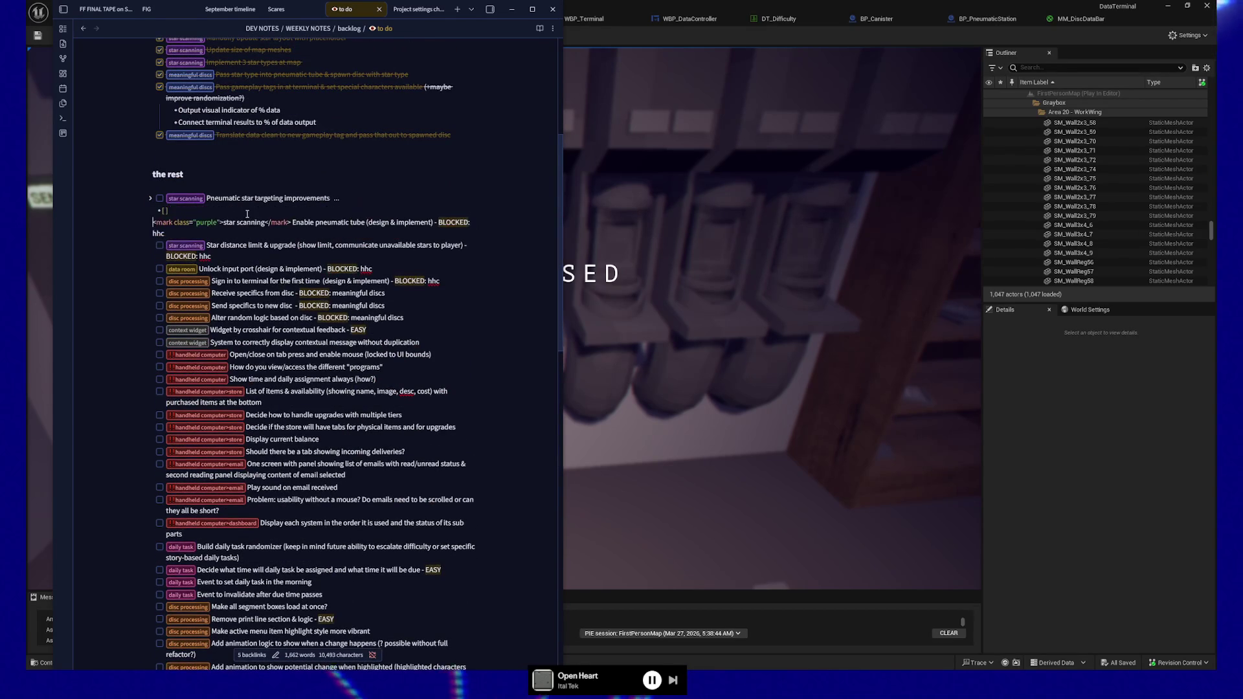
{"action": "key", "text": "BackSpace"}
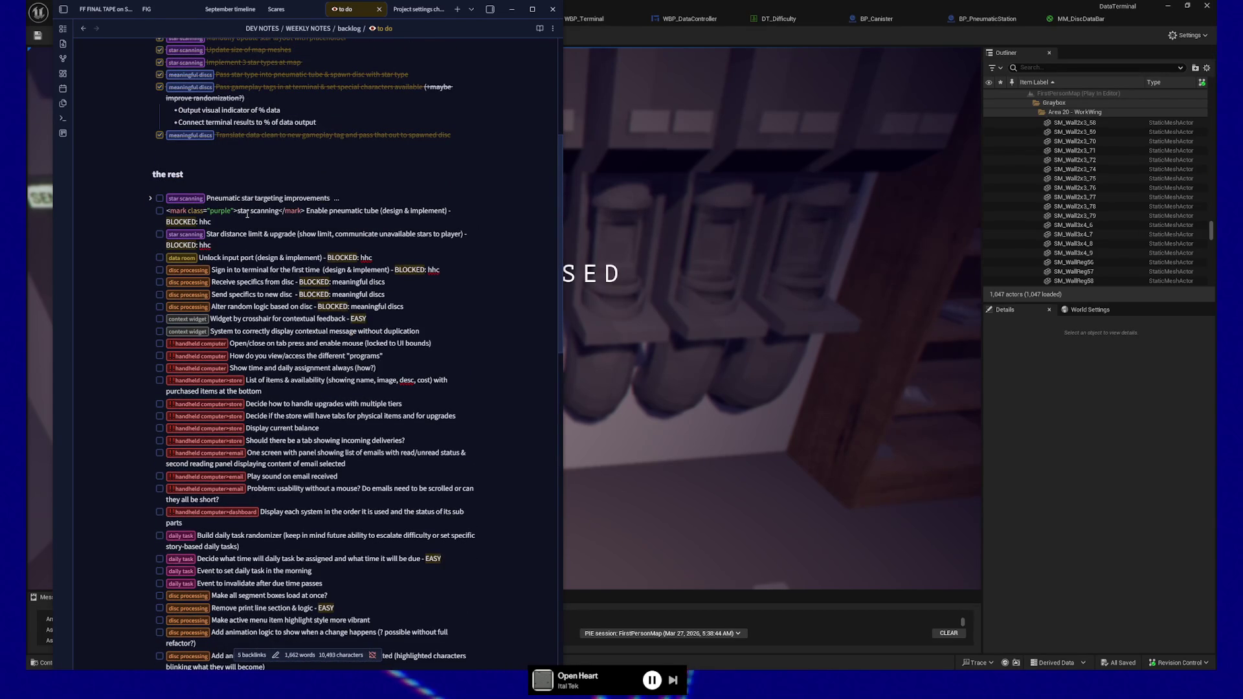
{"action": "key", "text": "Return"}
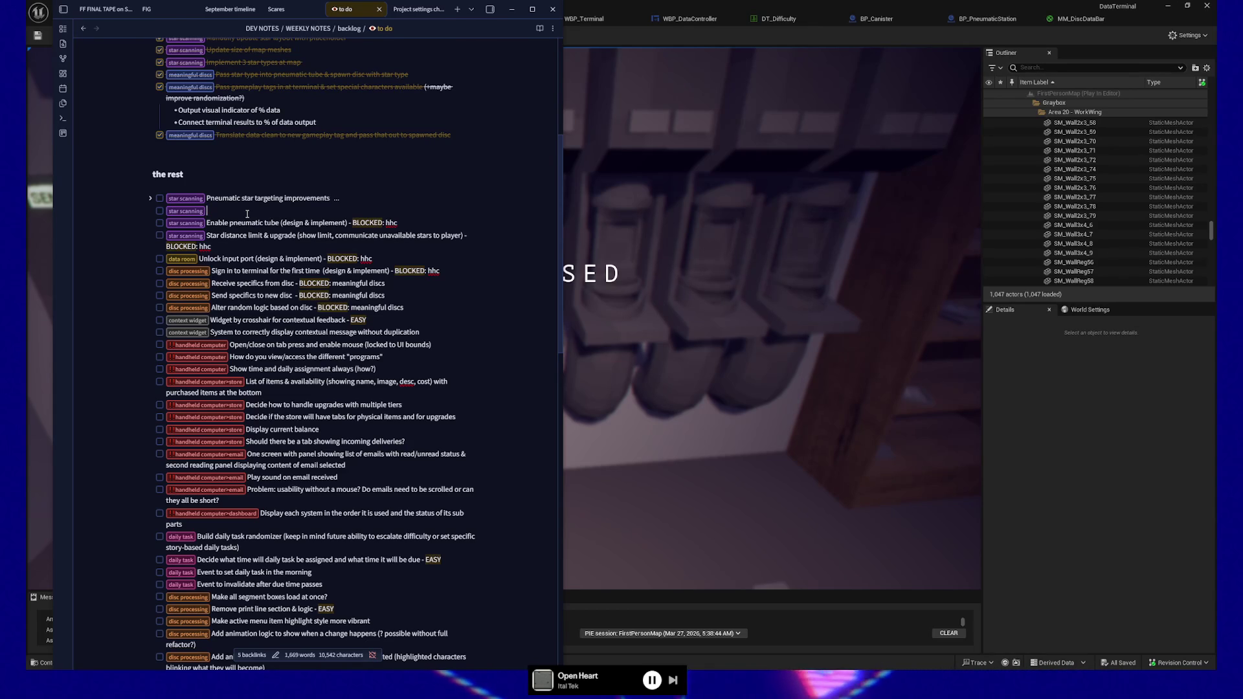
{"action": "type", "text": "Sta"}
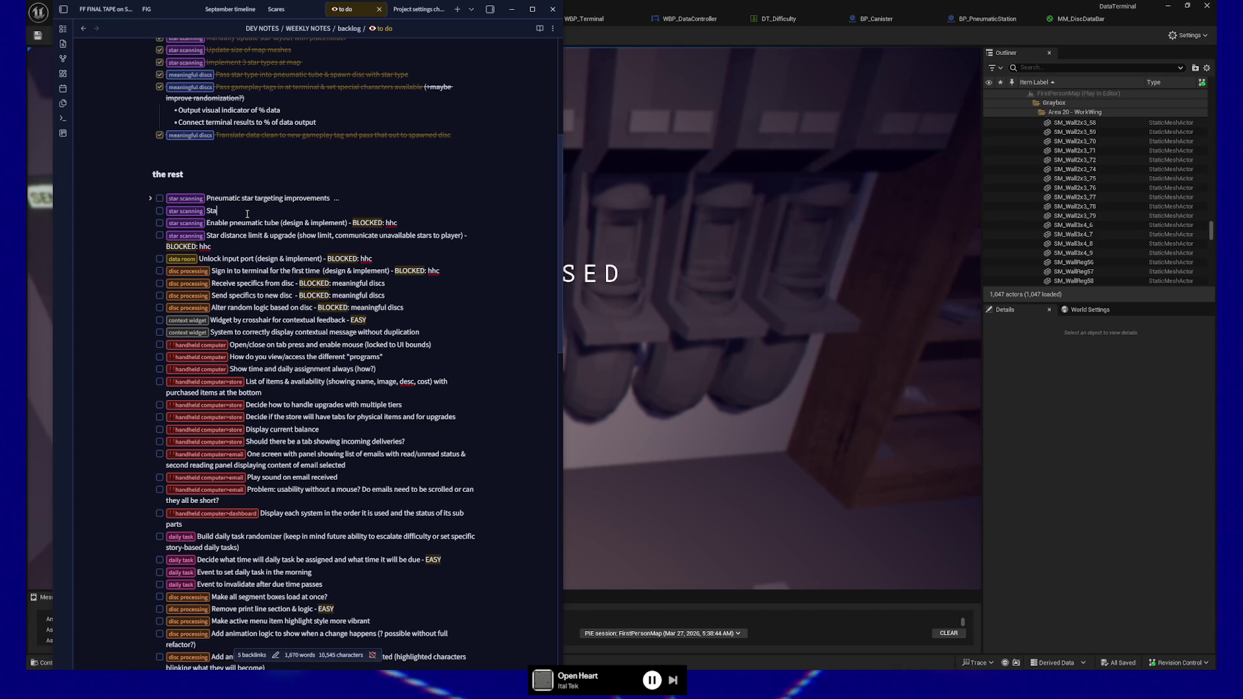
{"action": "type", "text": "r ma"}
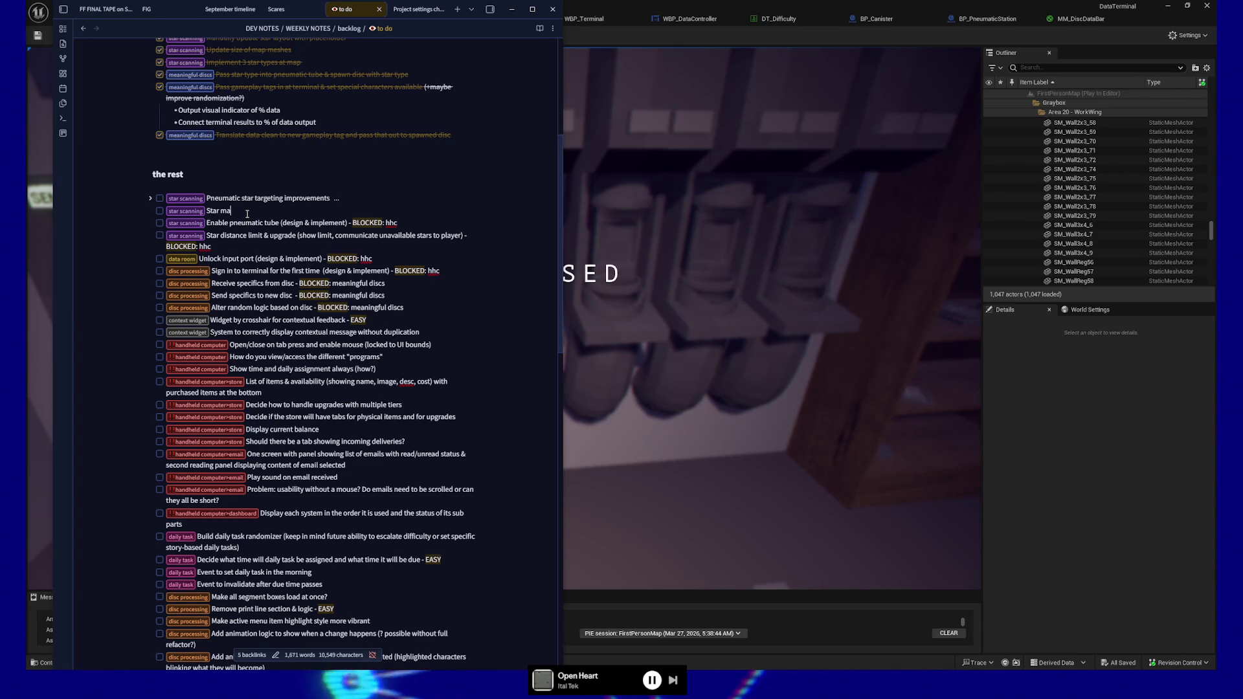
{"action": "type", "text": "pimprovements:"}
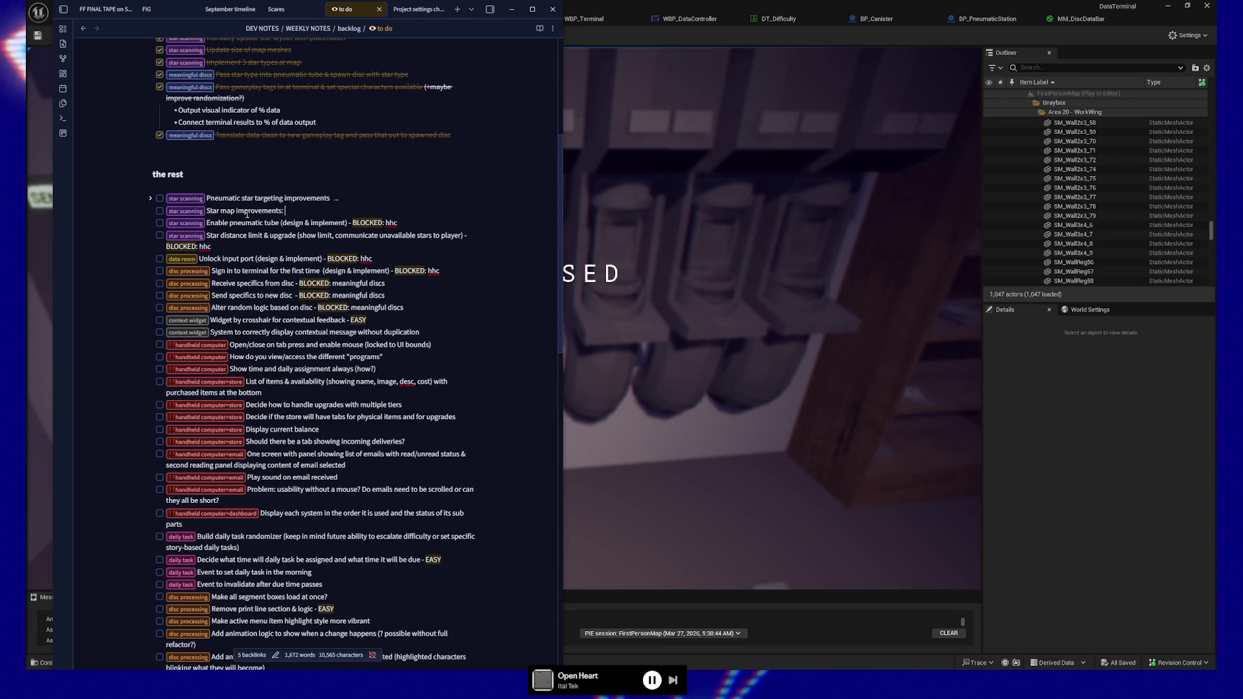
Write the 'give stars states (hidden, available, pinned)' task with the pasted star map prefix
{"action": "key", "text": "shift+Home"}
{"action": "key", "text": "End"}
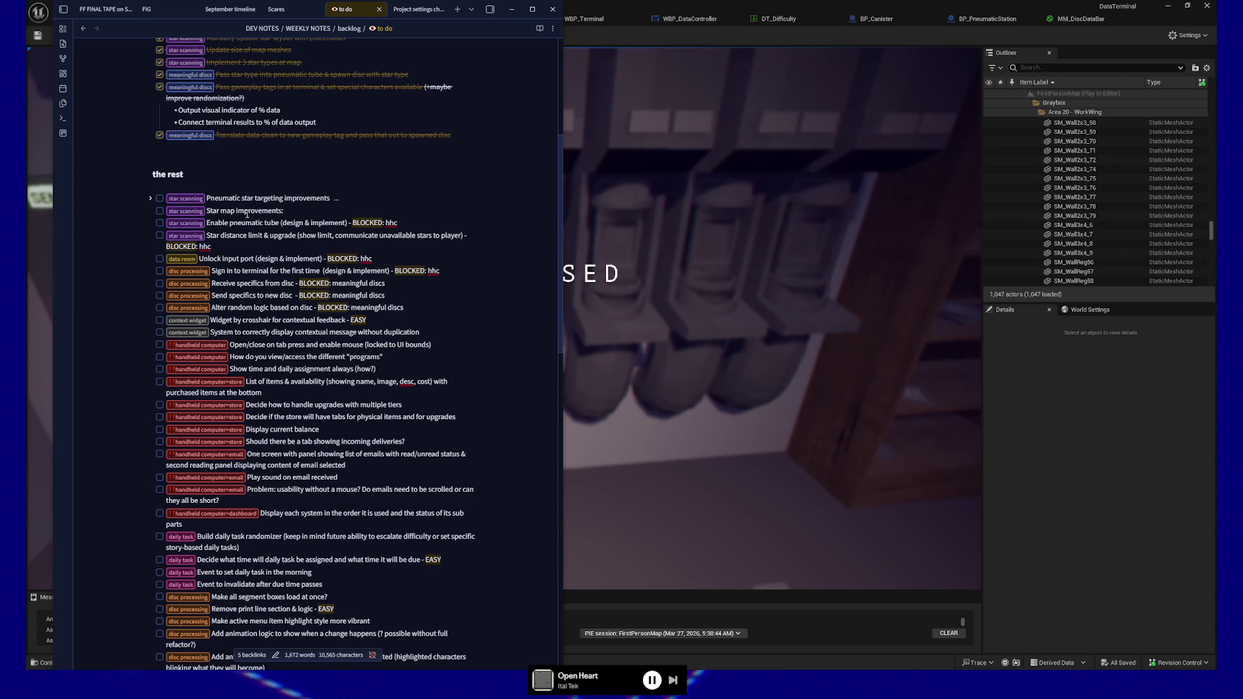
{"action": "type", "text": "transition stars to sockets on the map"}
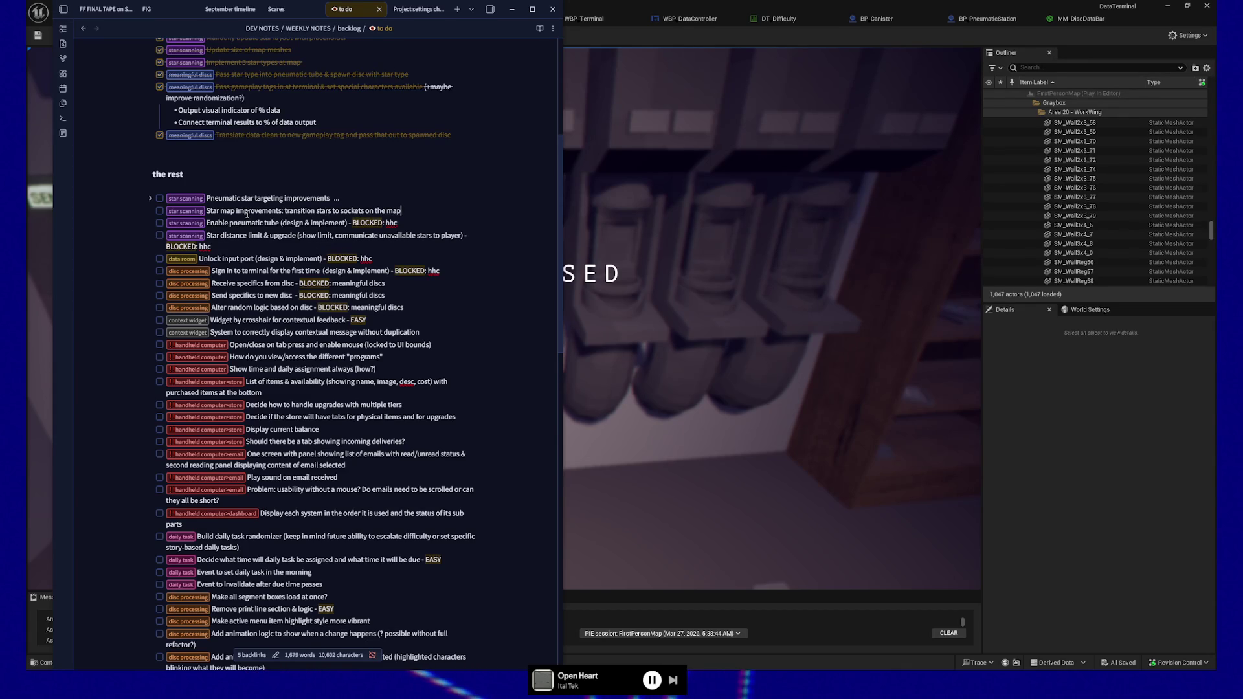
{"action": "key", "text": "Return"}
{"action": "key", "text": "ctrl+v"}
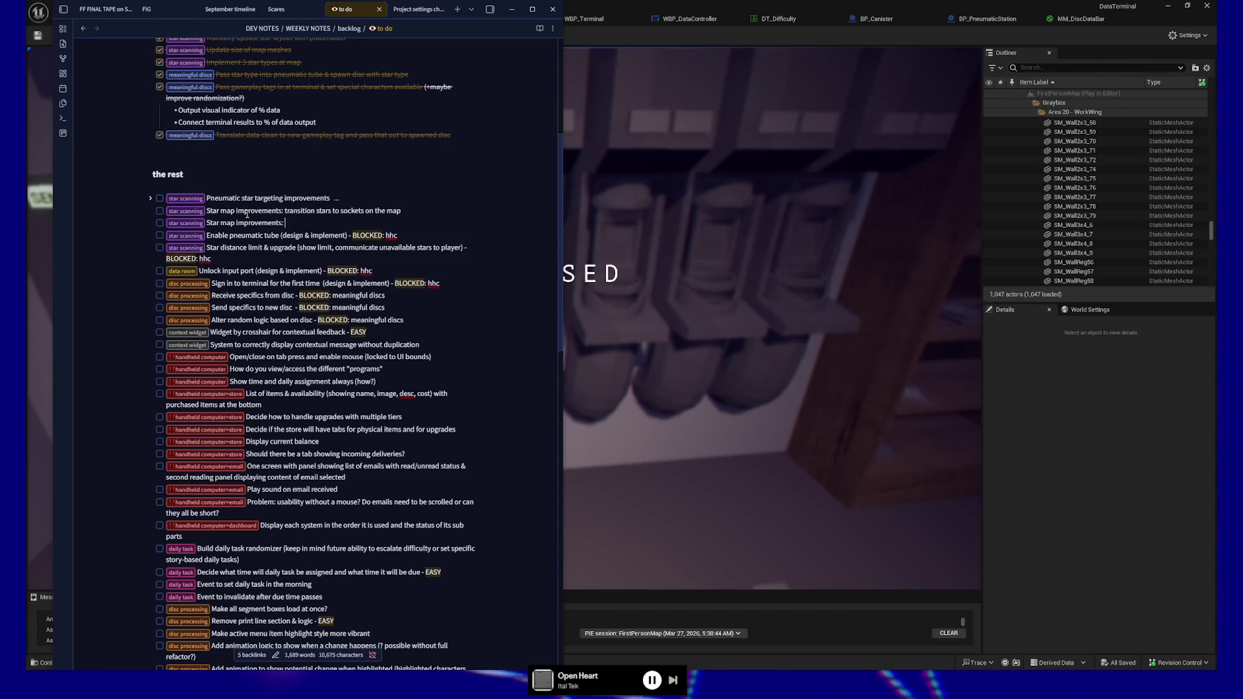
{"action": "type", "text": "give st"}
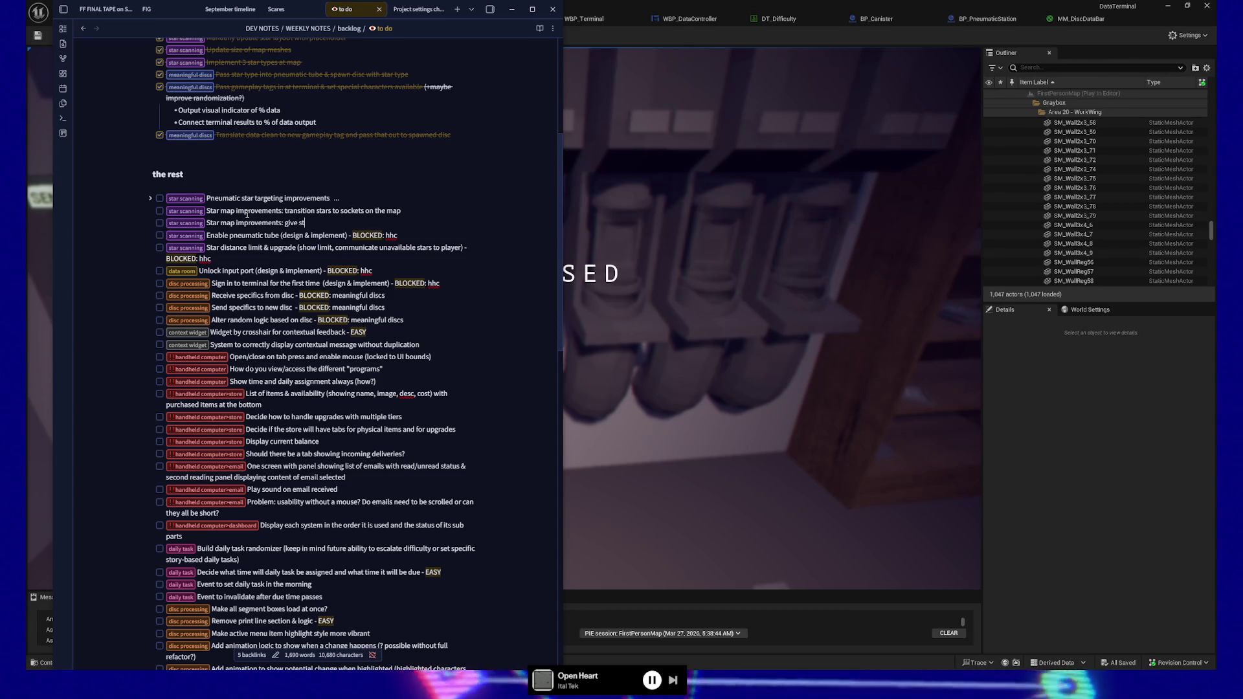
{"action": "type", "text": "ars states (hidden)"}
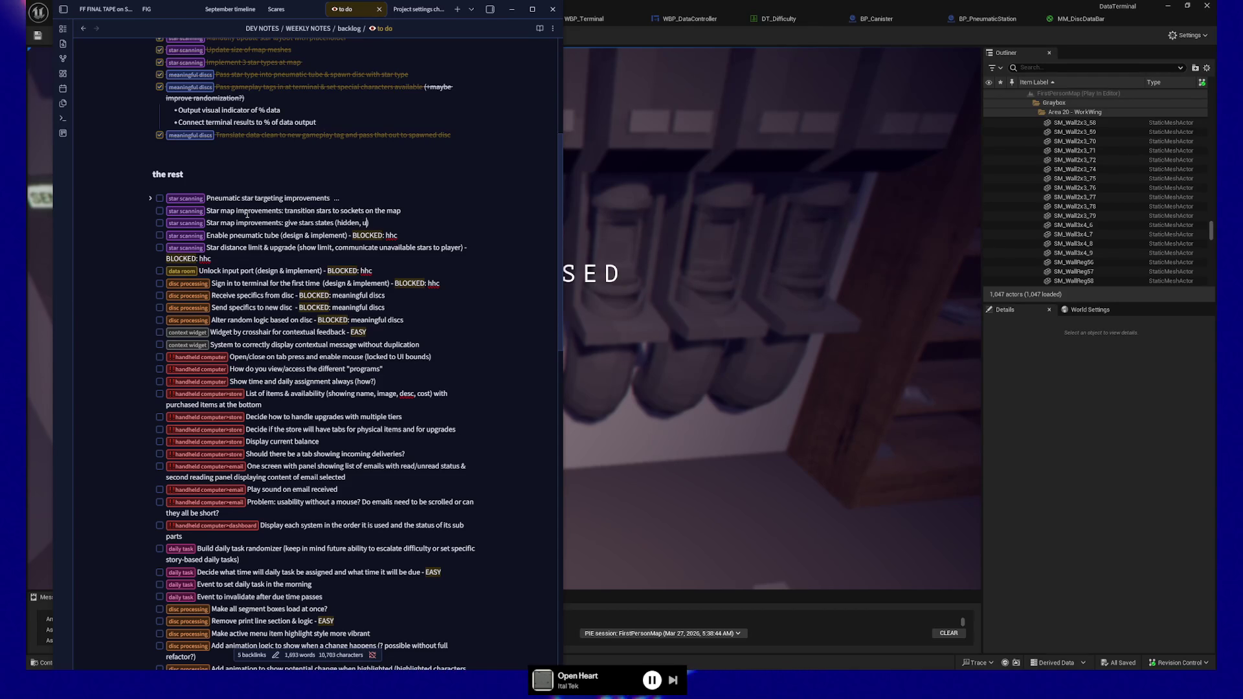
{"action": "key", "text": "BackSpace"}
{"action": "key", "text": "BackSpace"}
{"action": "key", "text": "BackSpace"}
{"action": "type", "text": "ava"}
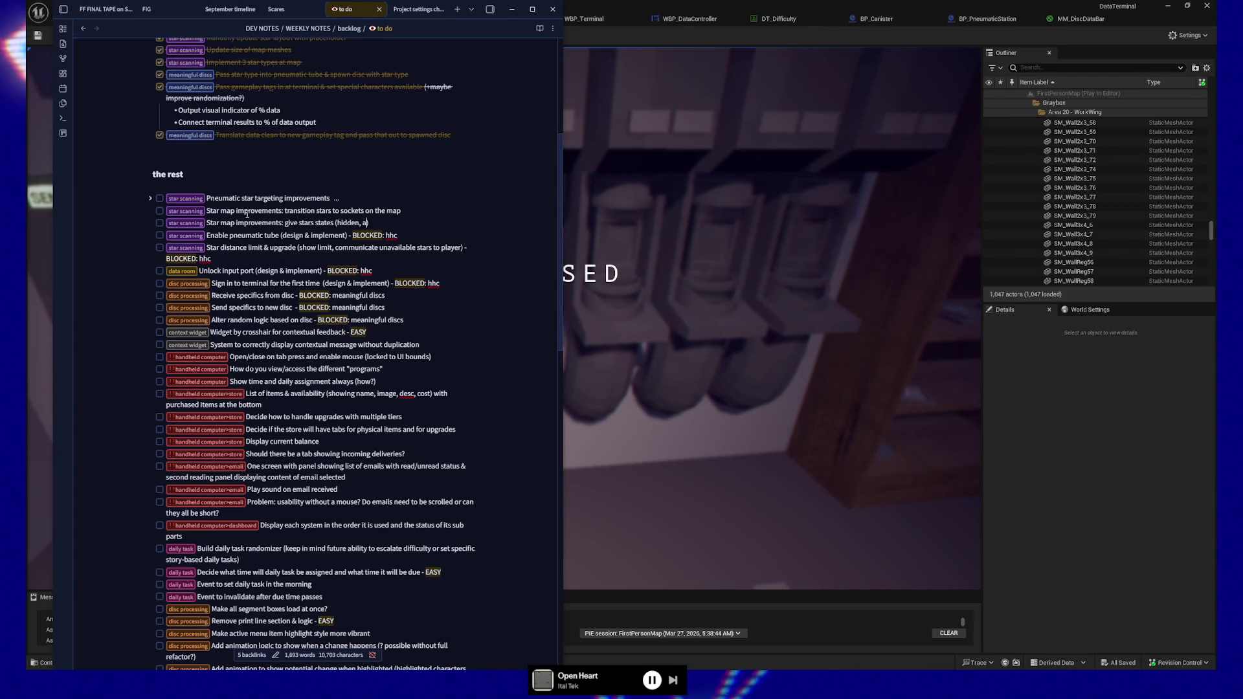
{"action": "type", "text": "il)"}
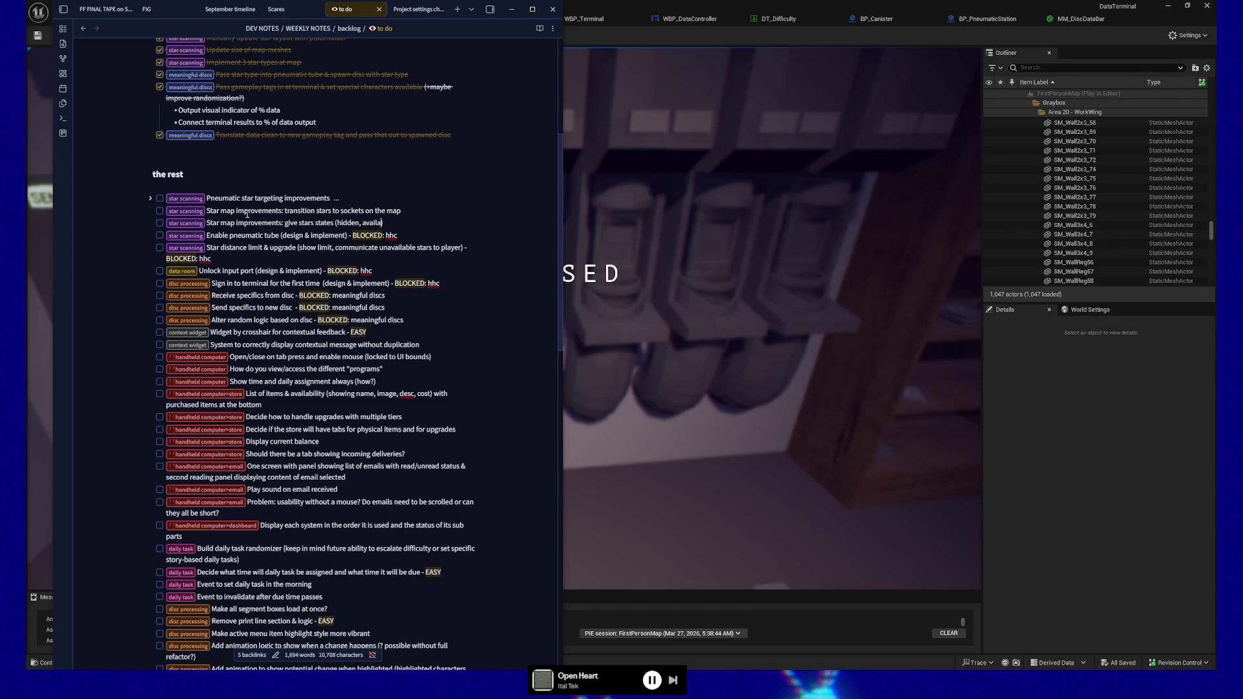
{"action": "type", "text": ","}
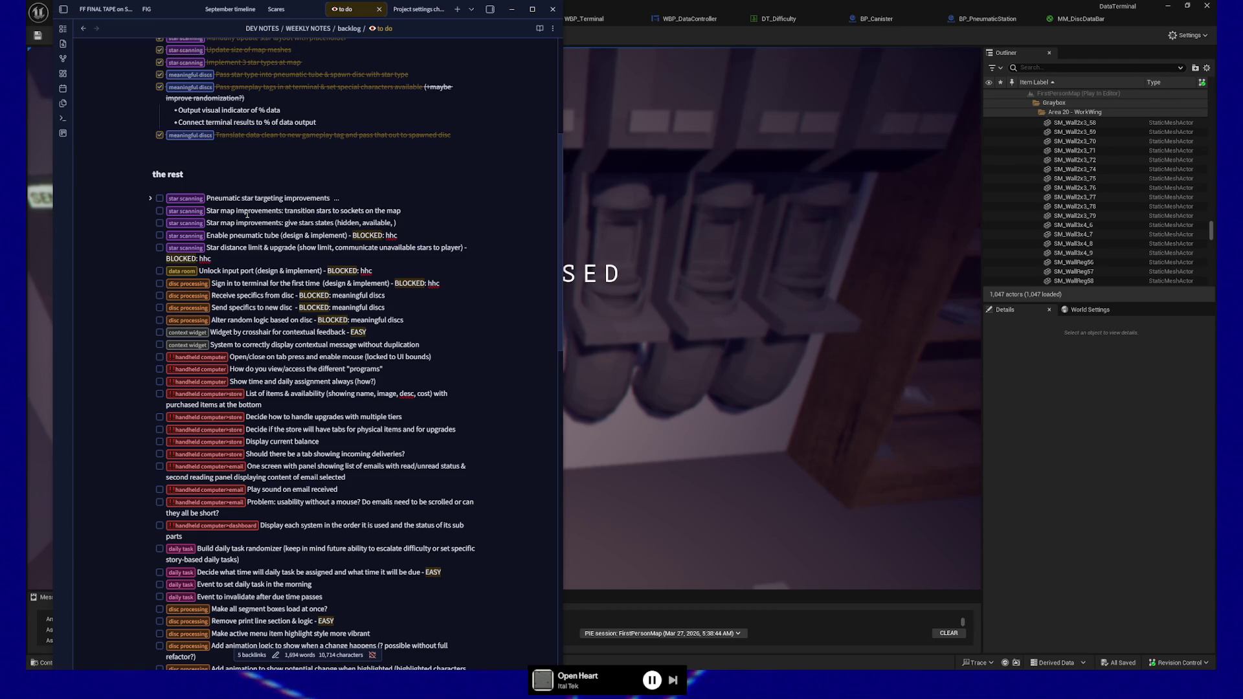
{"action": "type", "text": "pinned"}
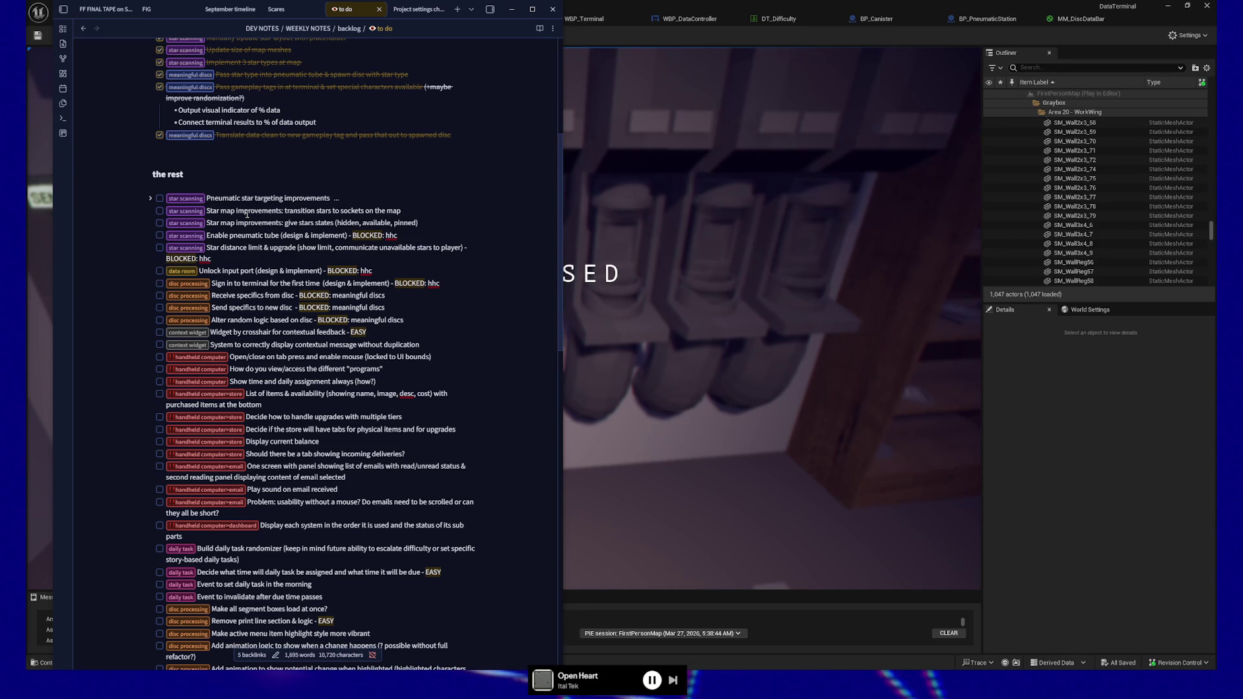
Start a new task below it with the star map prefix pasted in
{"action": "key", "text": "Return"}
{"action": "key", "text": "ctrl+v"}
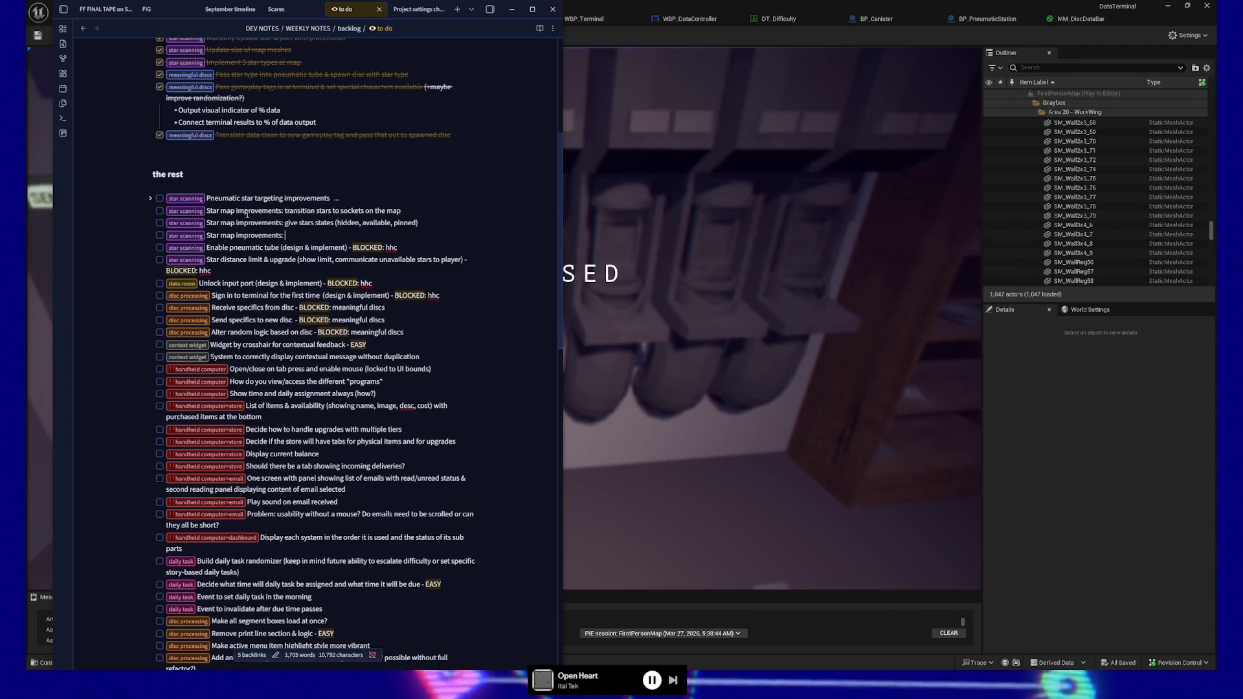
{"action": "type", "text": "Figure ou"}
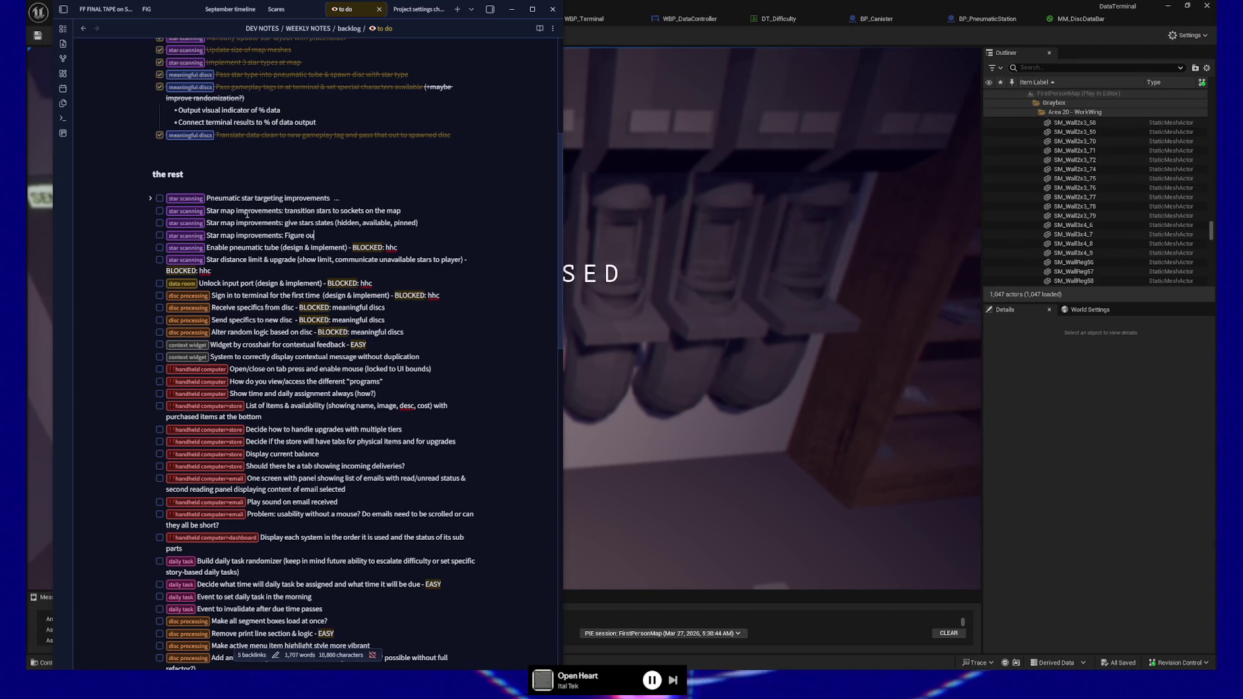
Add the 'figure out fog of war effect for the map' task and begin a 'figure out pneumatic' task below
{"action": "key", "text": "BackSpace"}
{"action": "key", "text": "BackSpace"}
{"action": "key", "text": "BackSpace"}
{"action": "type", "text": "fi"}
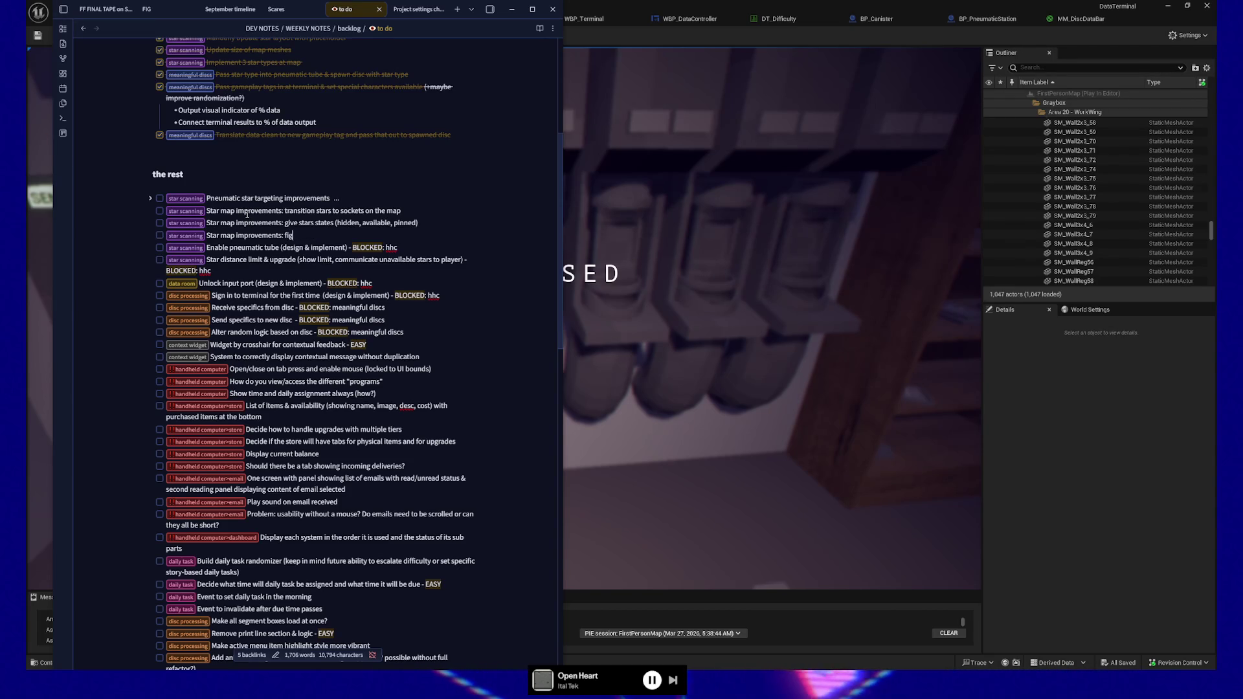
{"action": "type", "text": "gure out fo"}
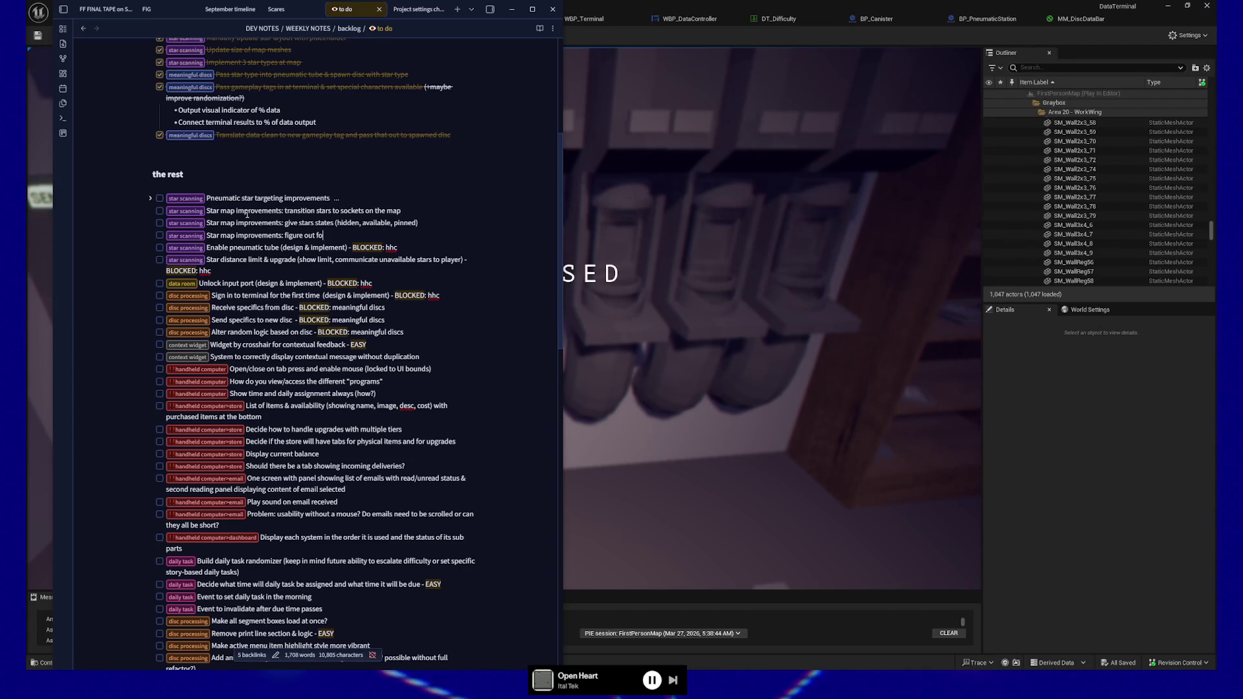
{"action": "type", "text": "g of war effec"}
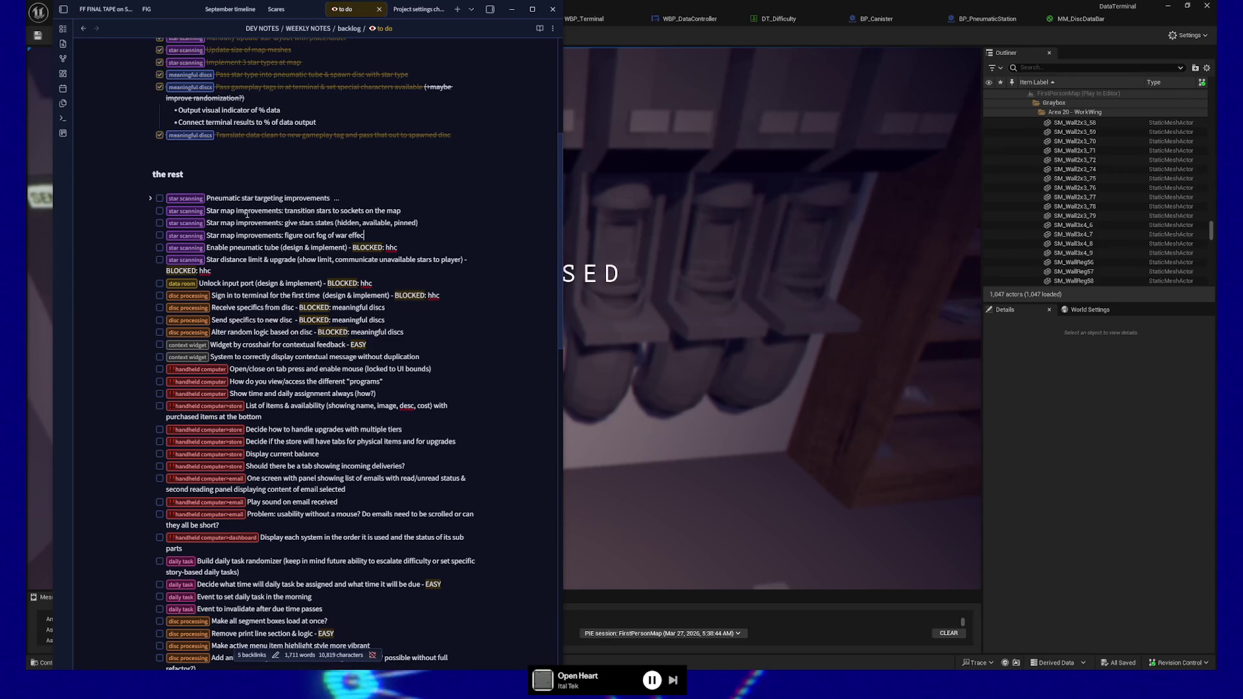
{"action": "type", "text": "t for the map"}
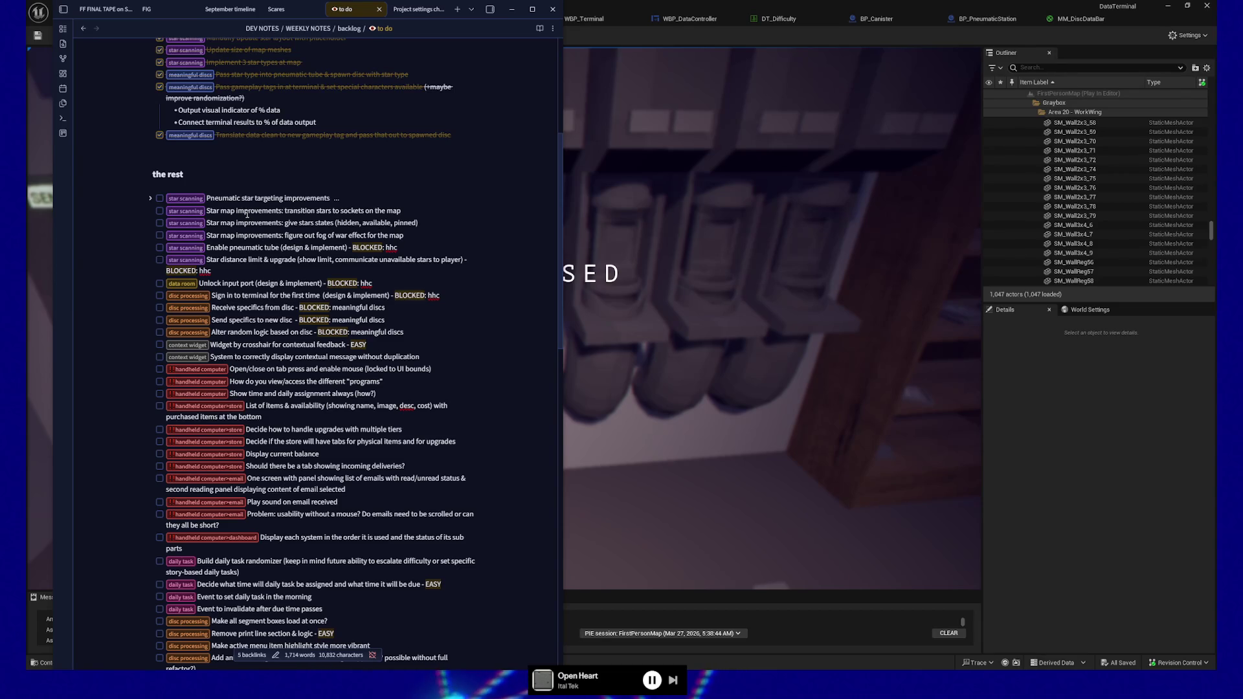
{"action": "key", "text": "Return"}
{"action": "type", "text": "Star map improvements: f"}
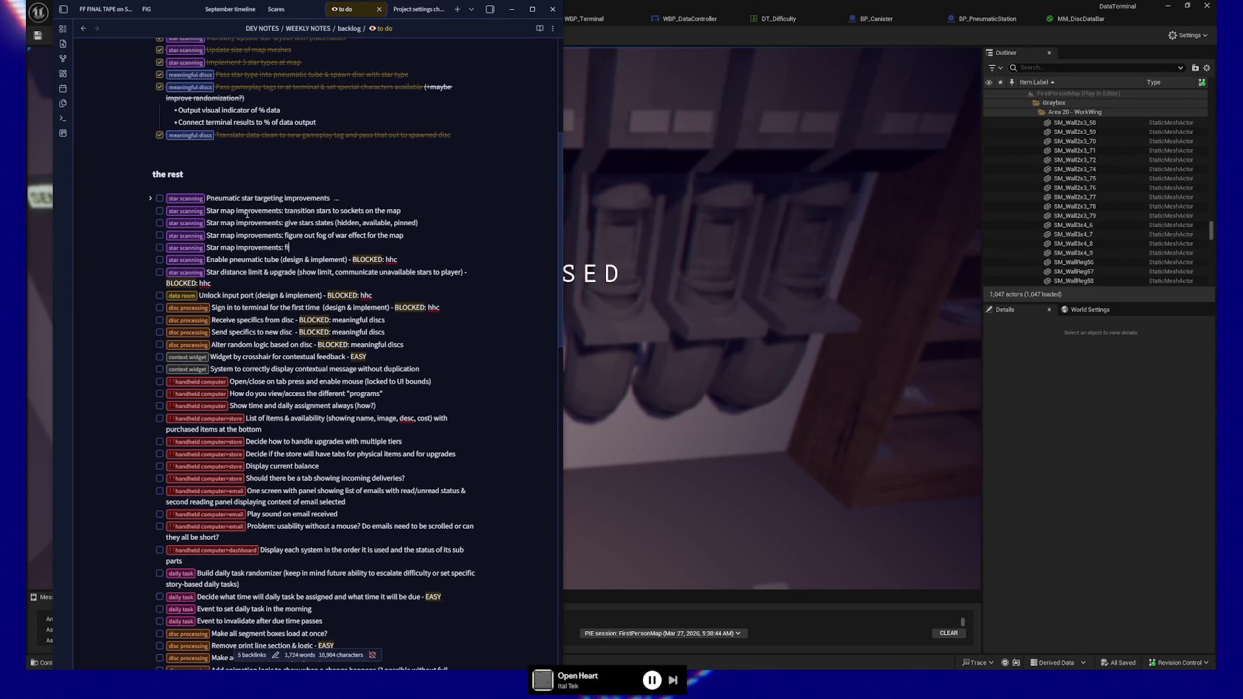
{"action": "type", "text": "gure out "}
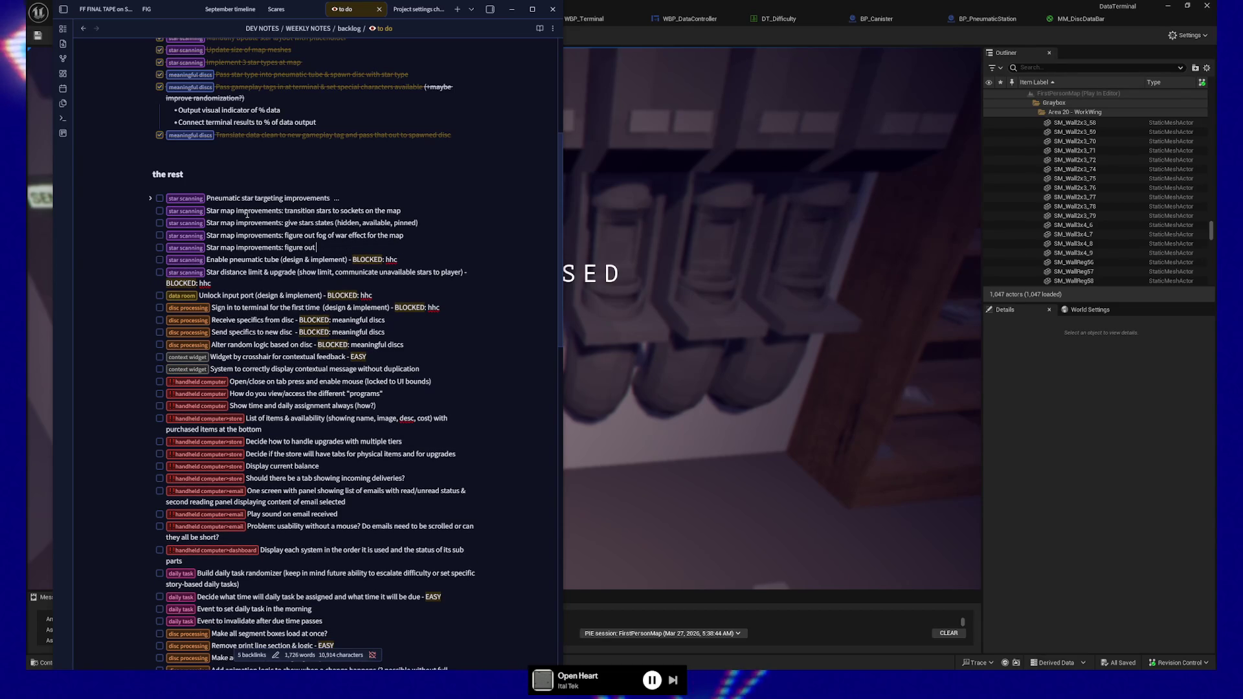
{"action": "type", "text": "pney"}
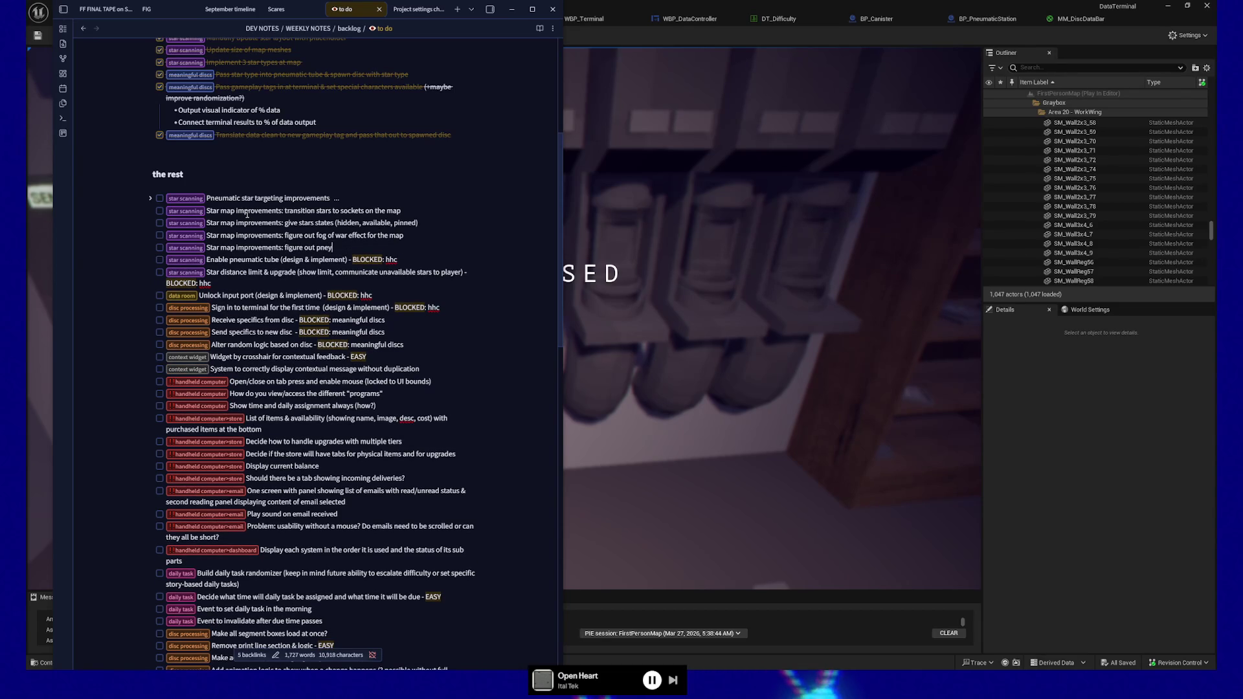
{"action": "key", "text": "BackSpace"}
{"action": "type", "text": "umatic"}
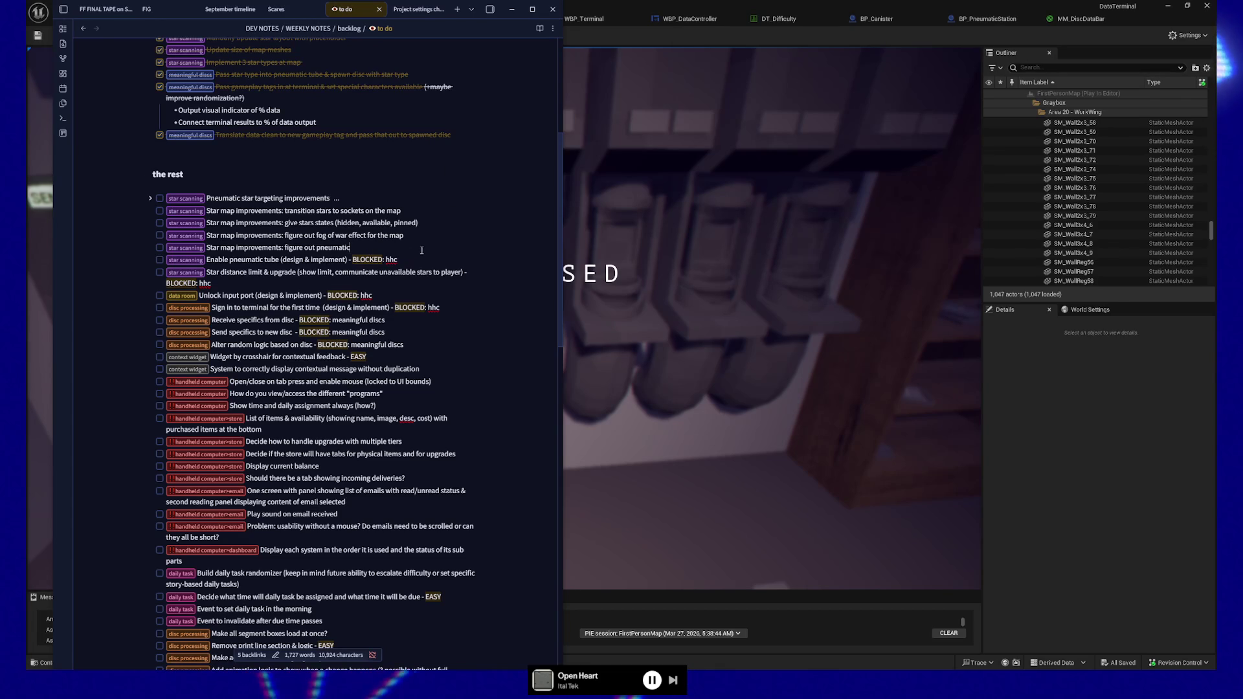
{"action": "left_click", "coordinate": [351, 250]}
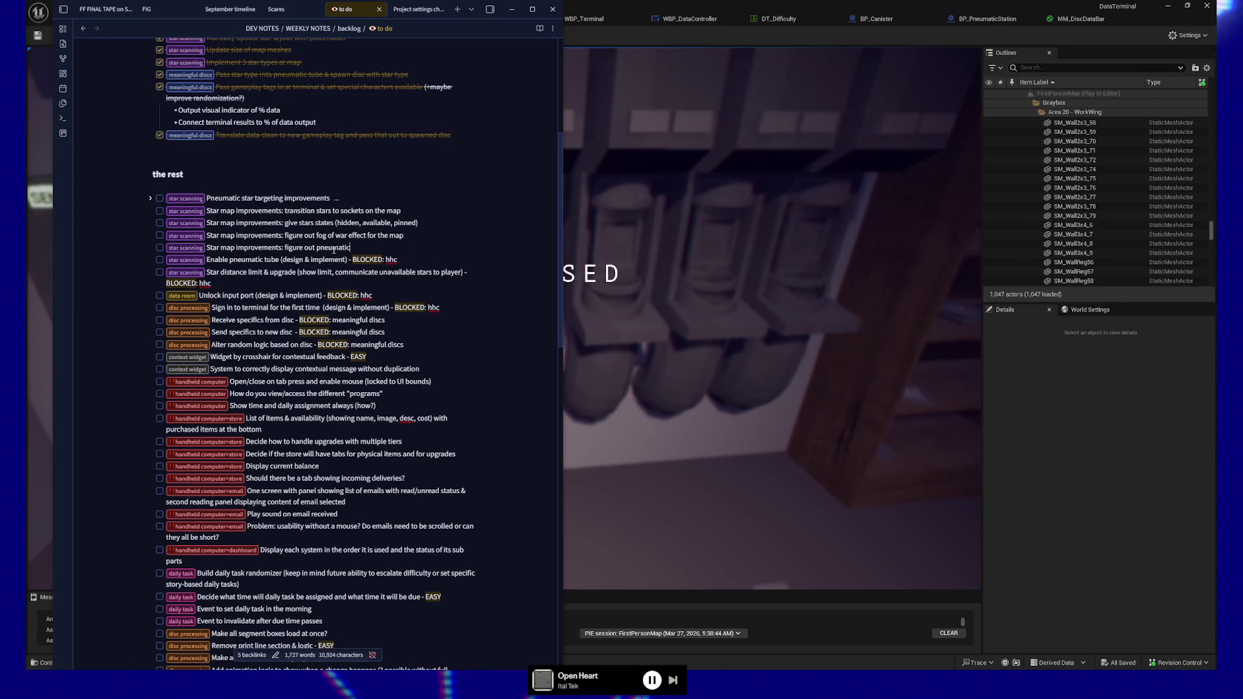
{"action": "type", "text": "se"}
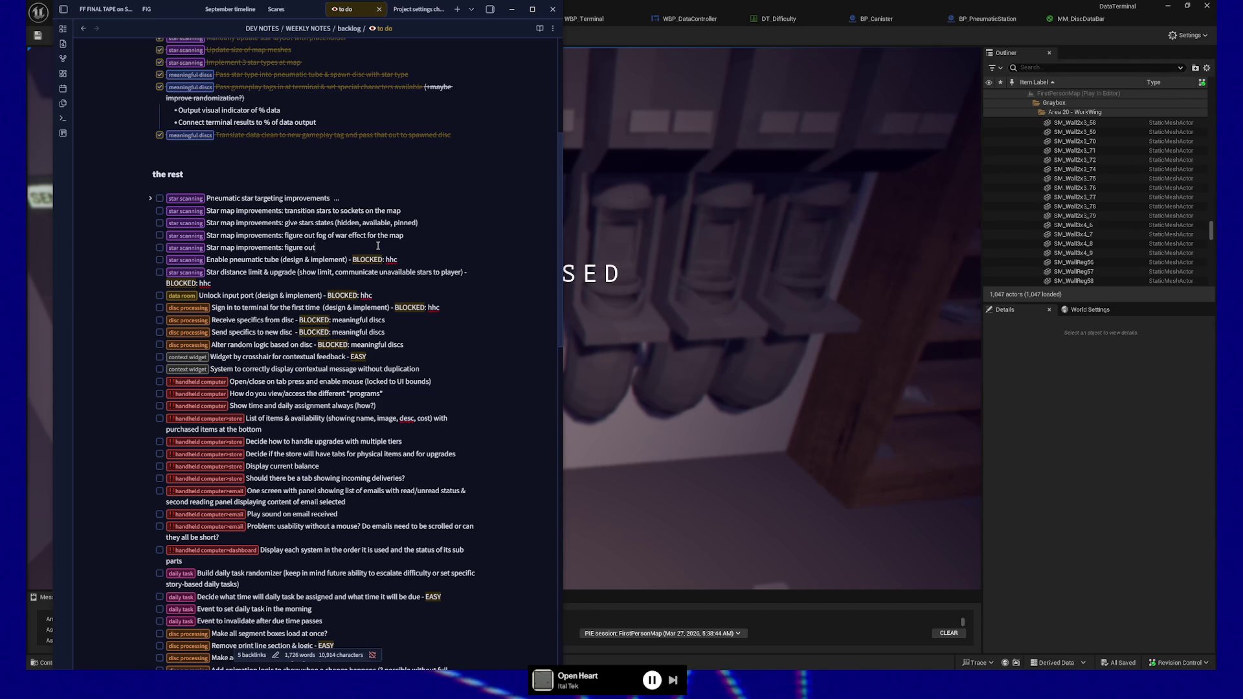
{"action": "type", "text": "nsor radius"}
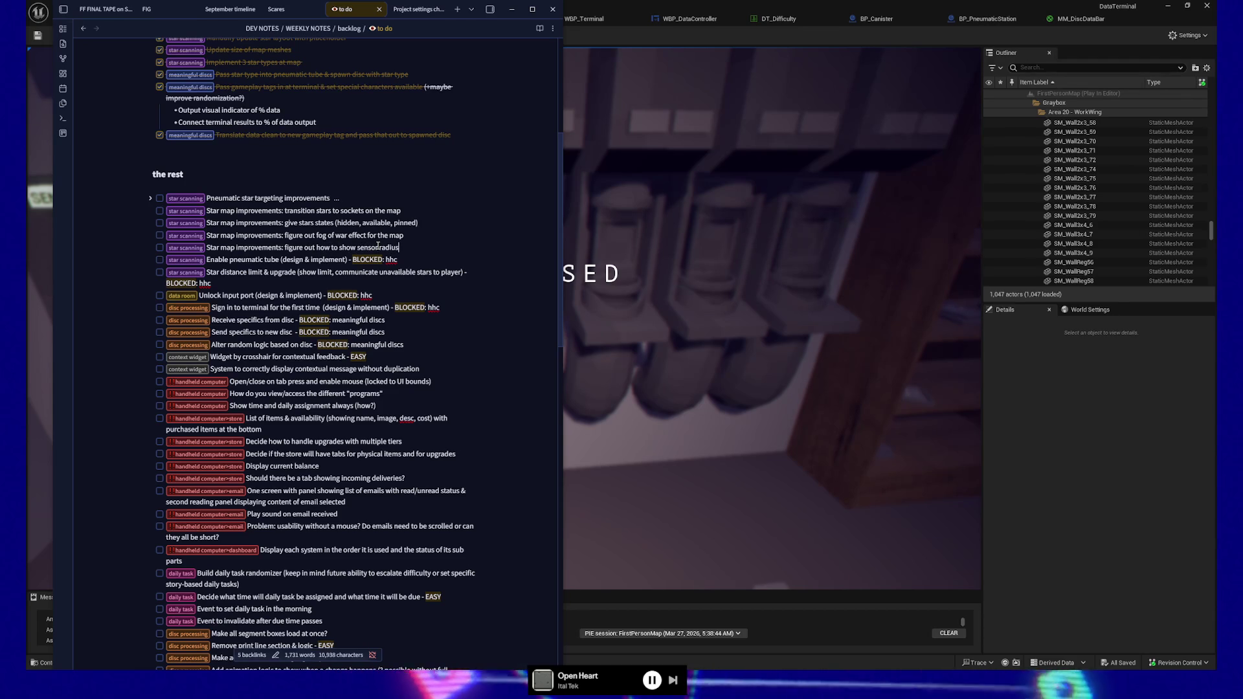
{"action": "type", "text": " and dete"}
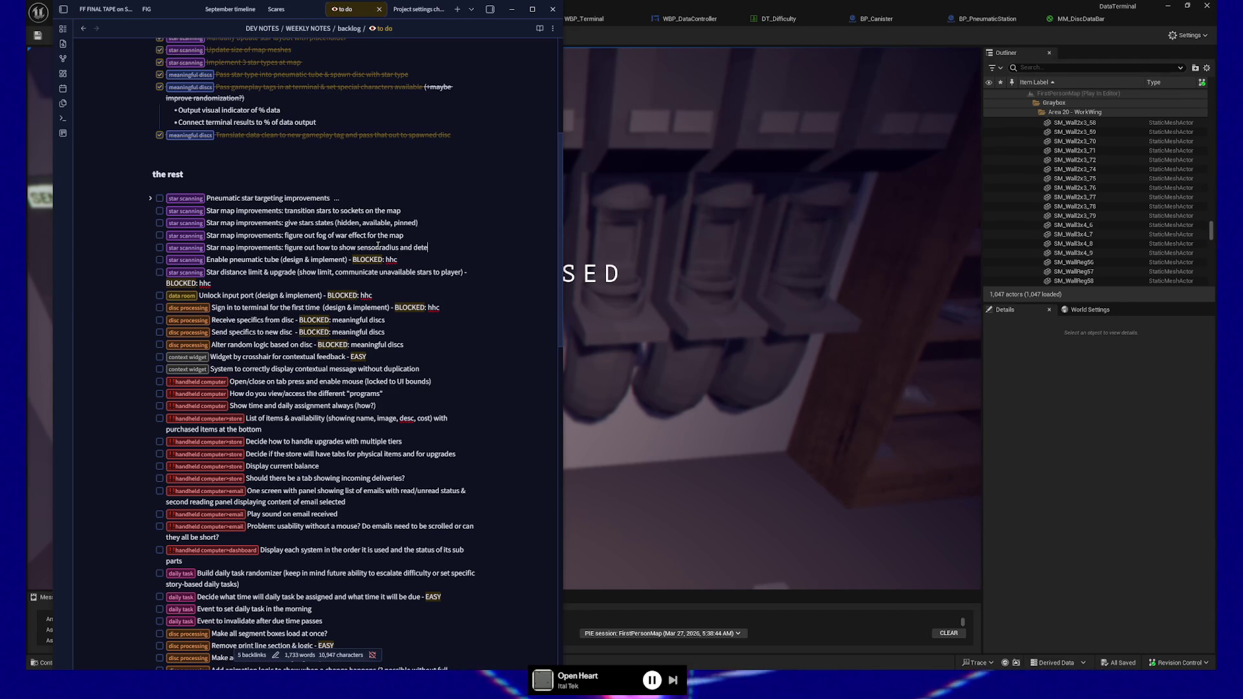
{"action": "type", "text": "ct ti"}
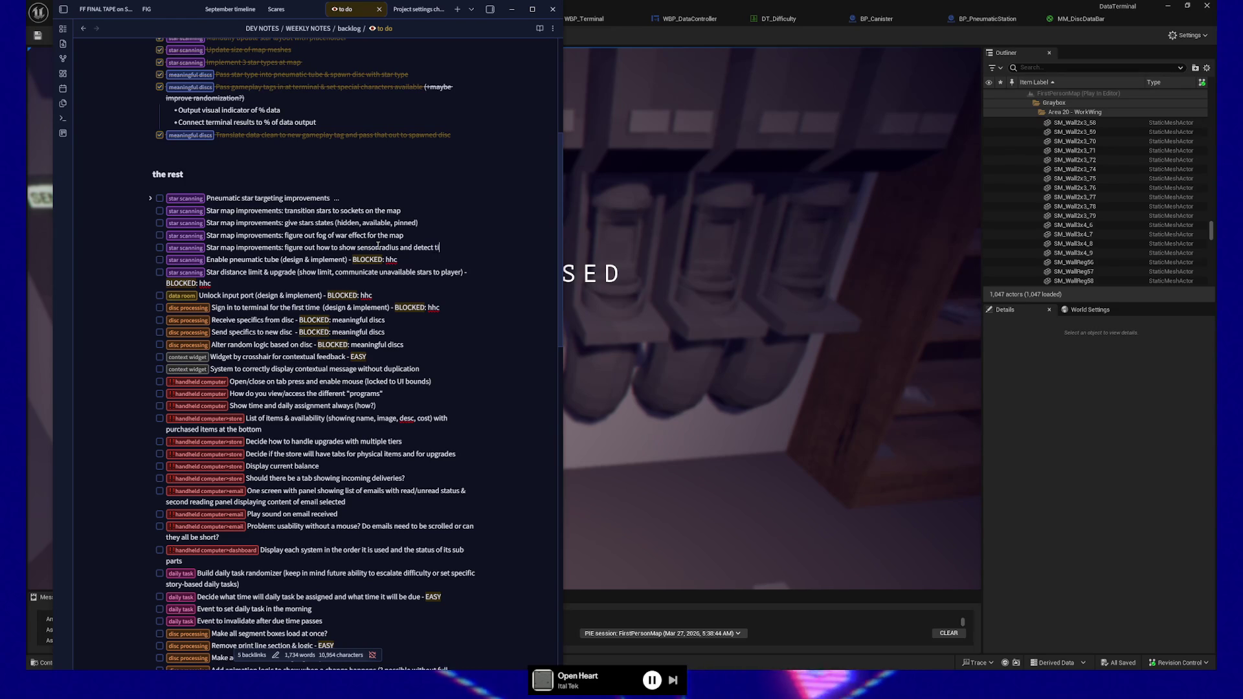
{"action": "type", "text": "me to "}
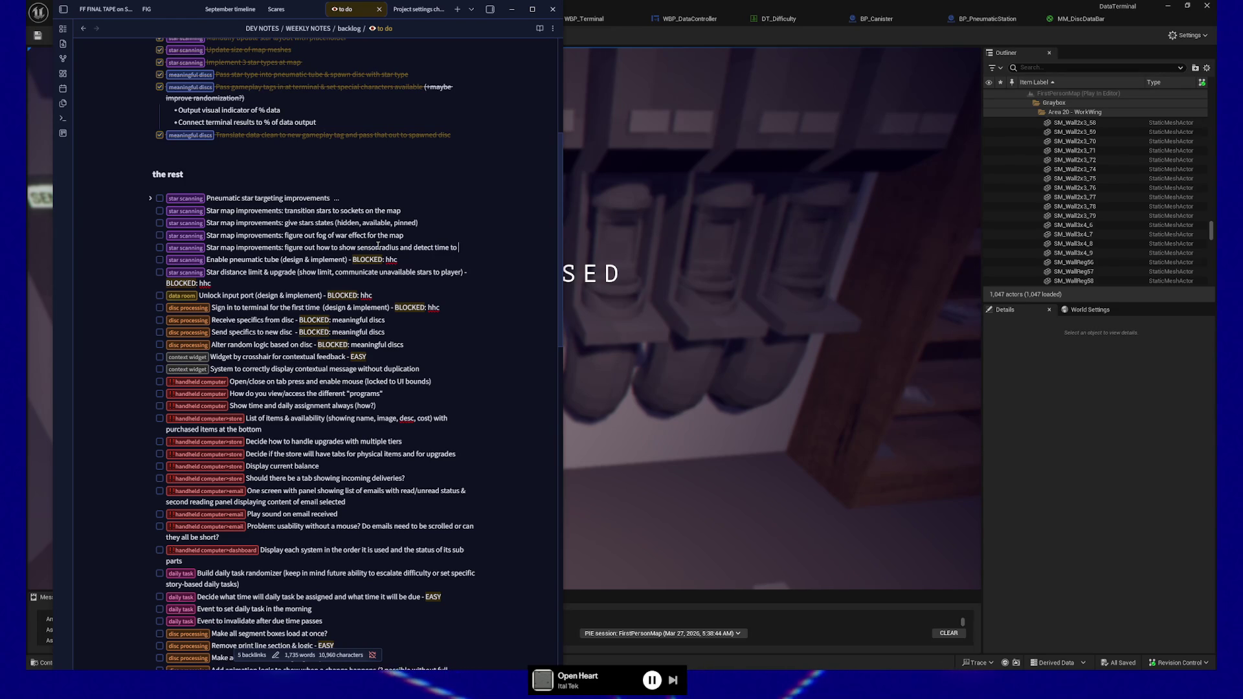
{"action": "type", "text": "each star"}
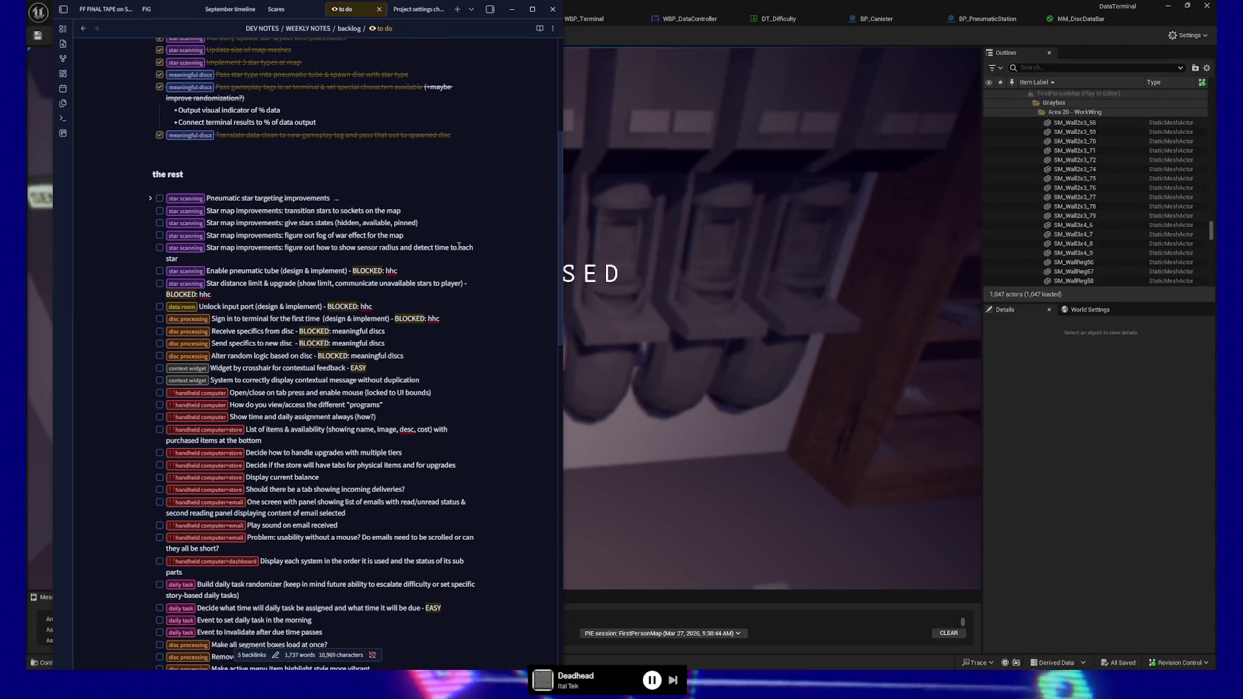
{"action": "type", "text": "rotate to"}
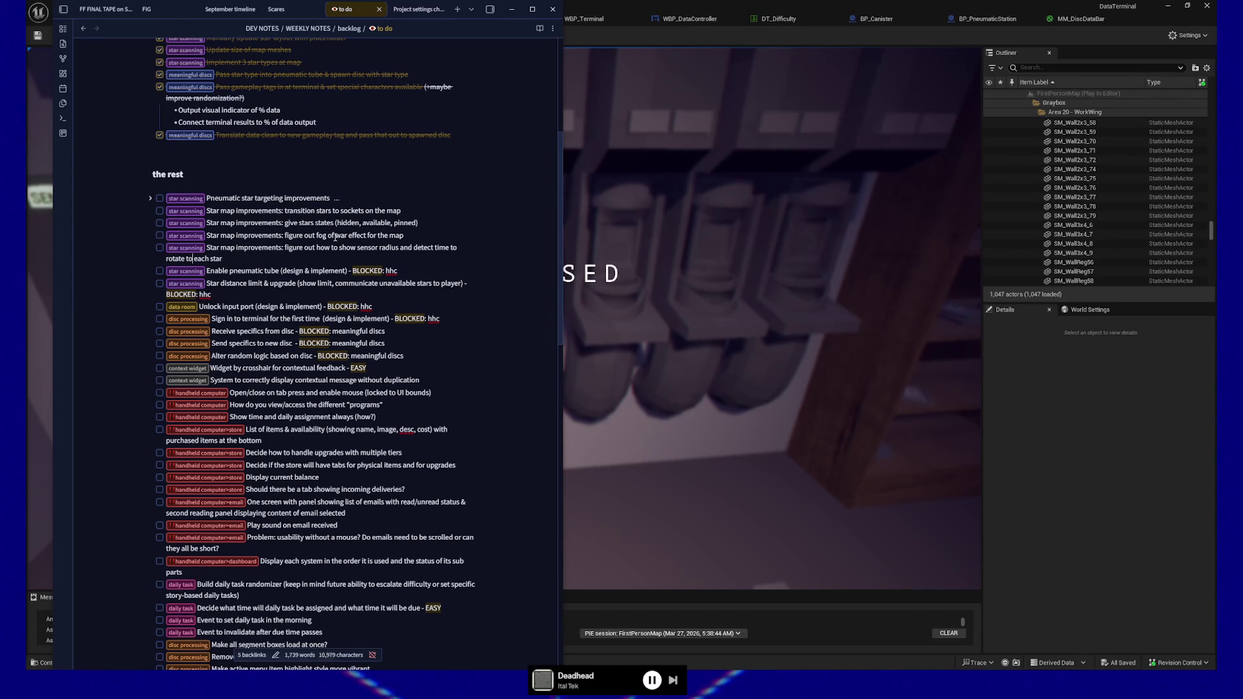
{"action": "scroll", "coordinate": [336, 237], "scroll_direction": "up", "scroll_amount": 1}
{"action": "scroll", "coordinate": [321, 240], "scroll_direction": "up", "scroll_amount": 4}
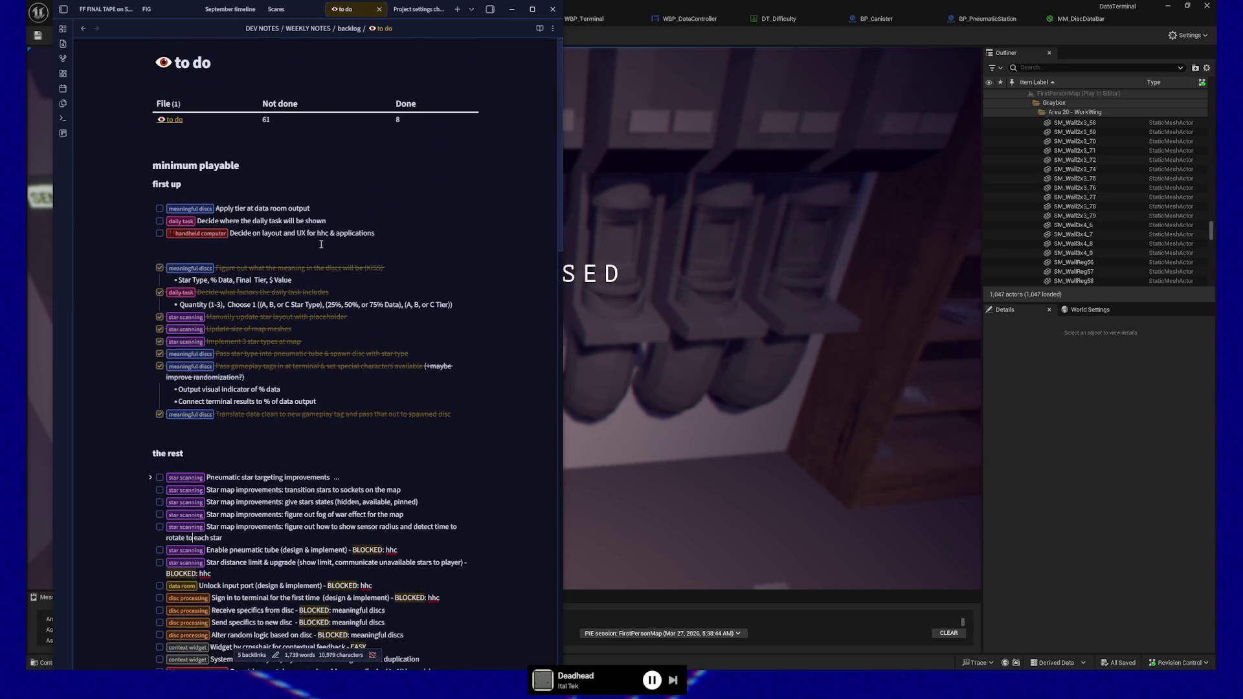
Finish reviewing the backlog, switch to Unreal Editor, resume the game and pause it again
{"action": "left_click", "coordinate": [192, 538]}
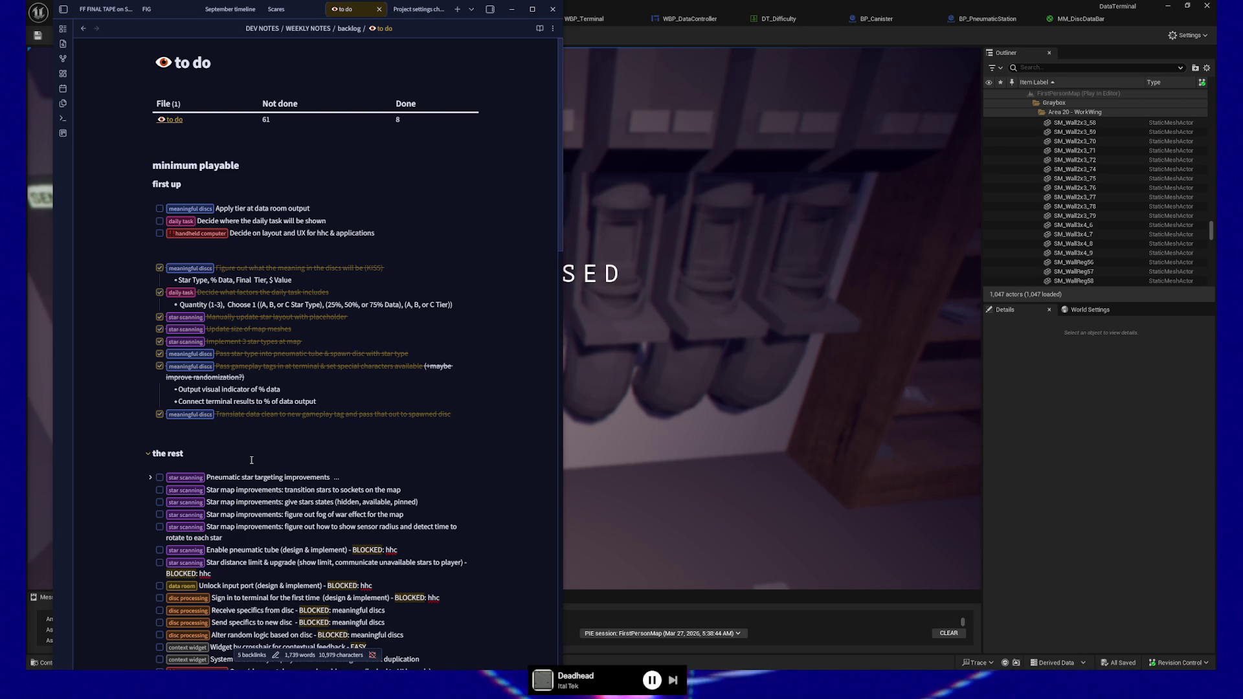
{"action": "scroll", "coordinate": [249, 462], "scroll_direction": "down", "scroll_amount": 1}
{"action": "scroll", "coordinate": [247, 462], "scroll_direction": "down", "scroll_amount": 1}
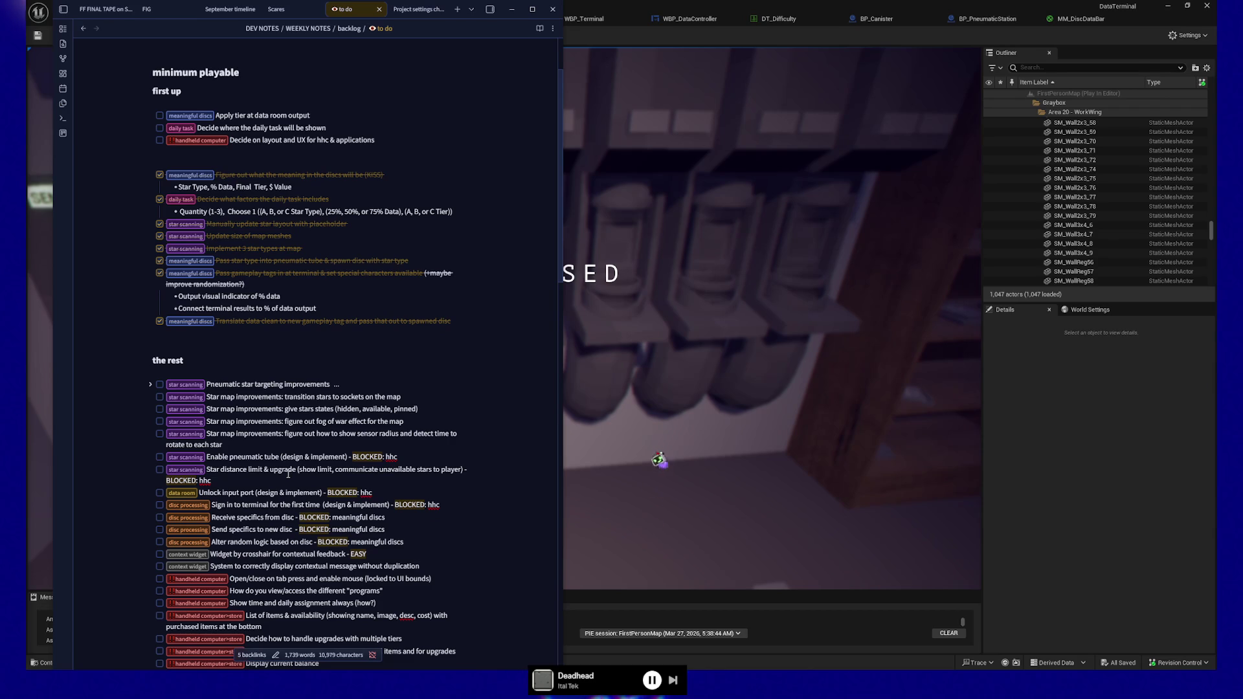
{"action": "scroll", "coordinate": [288, 472], "scroll_direction": "up", "scroll_amount": 2}
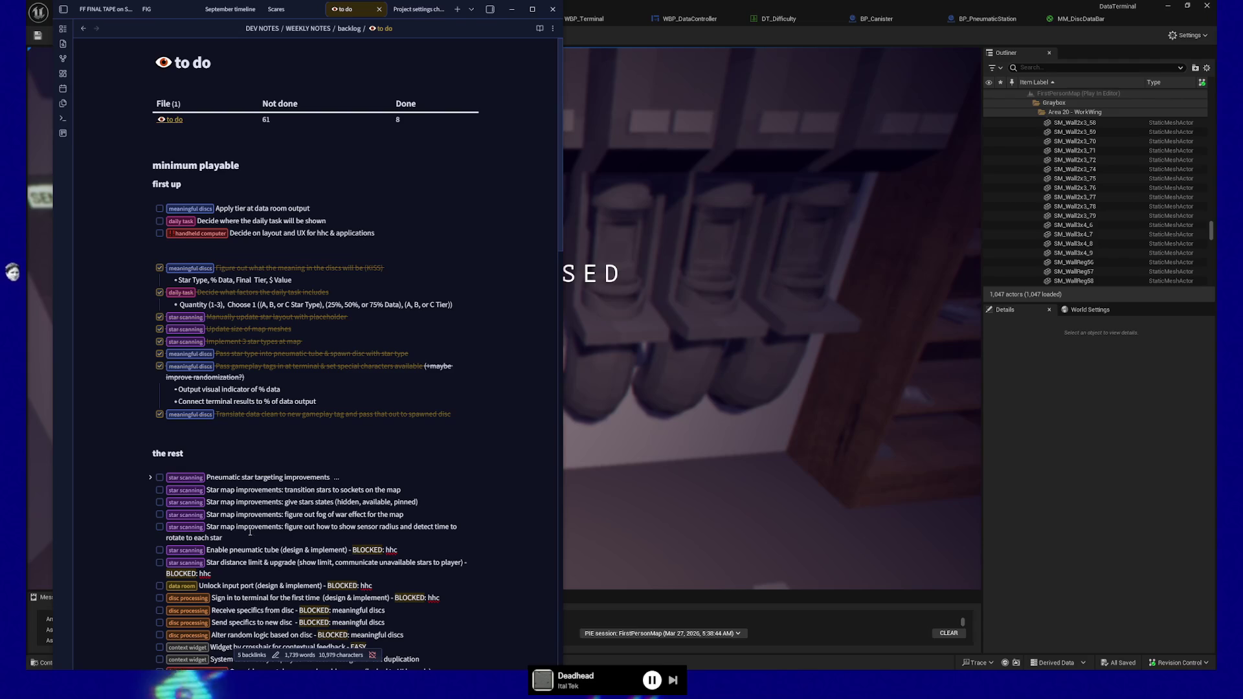
{"action": "left_click", "coordinate": [650, 350]}
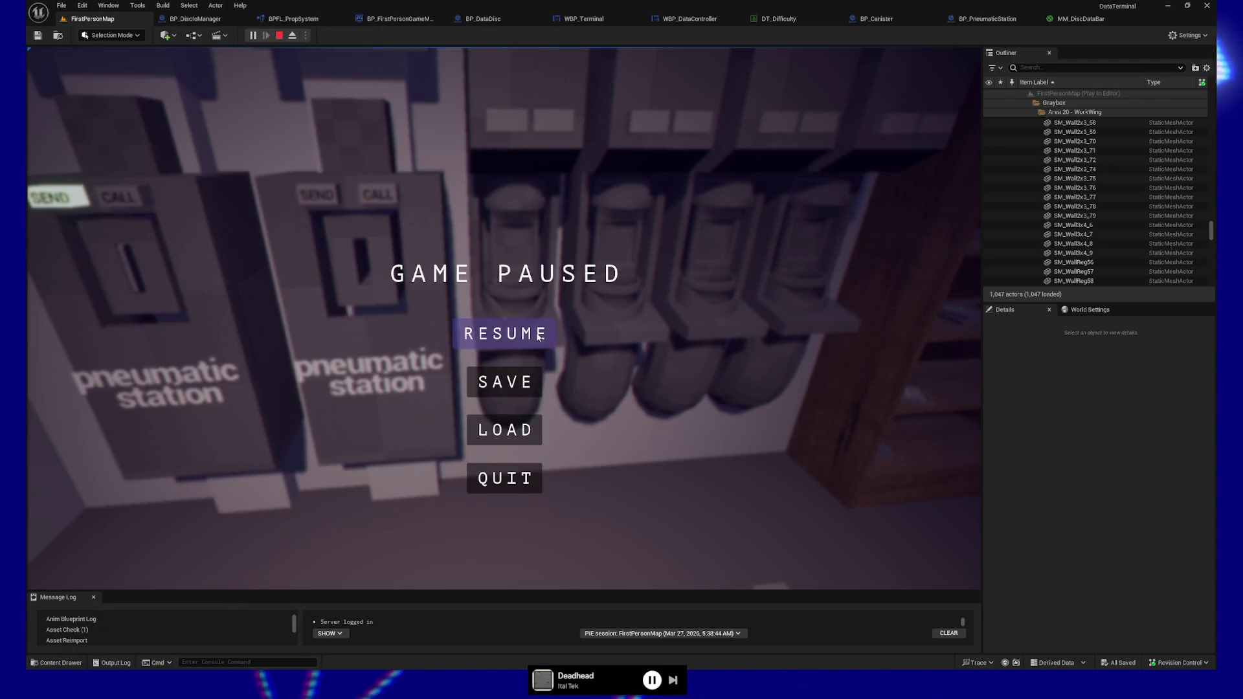
{"action": "left_click", "coordinate": [505, 334]}
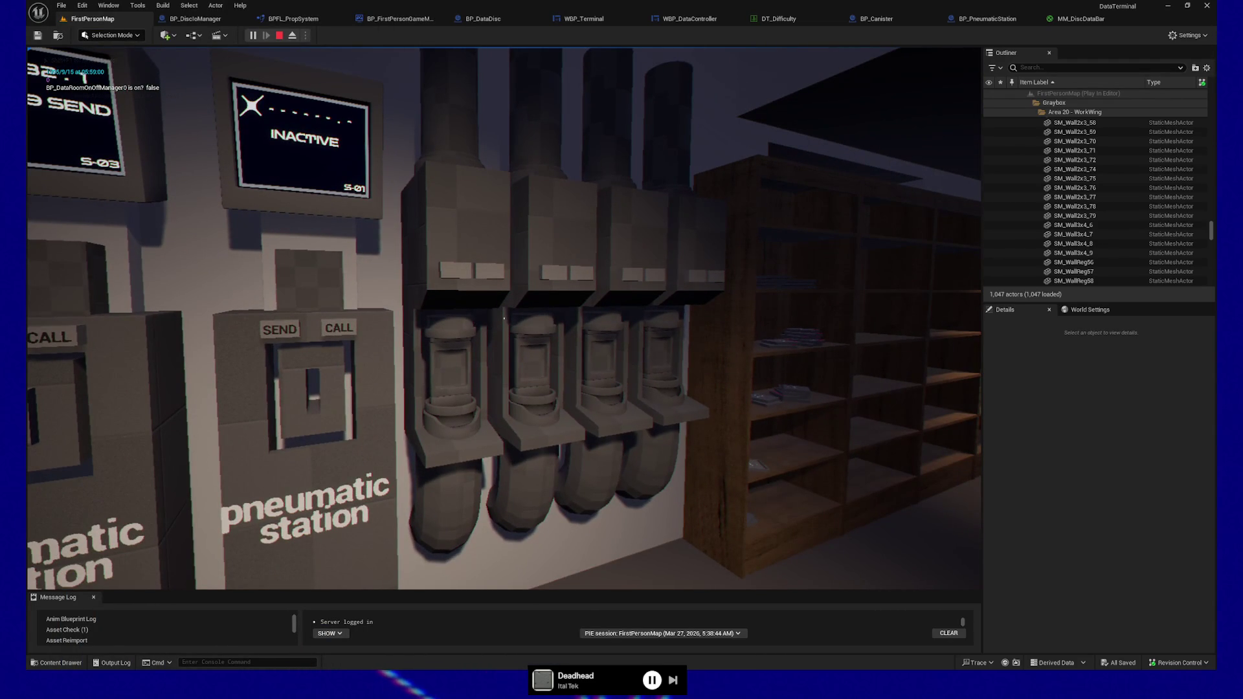
{"action": "key", "text": "Escape"}
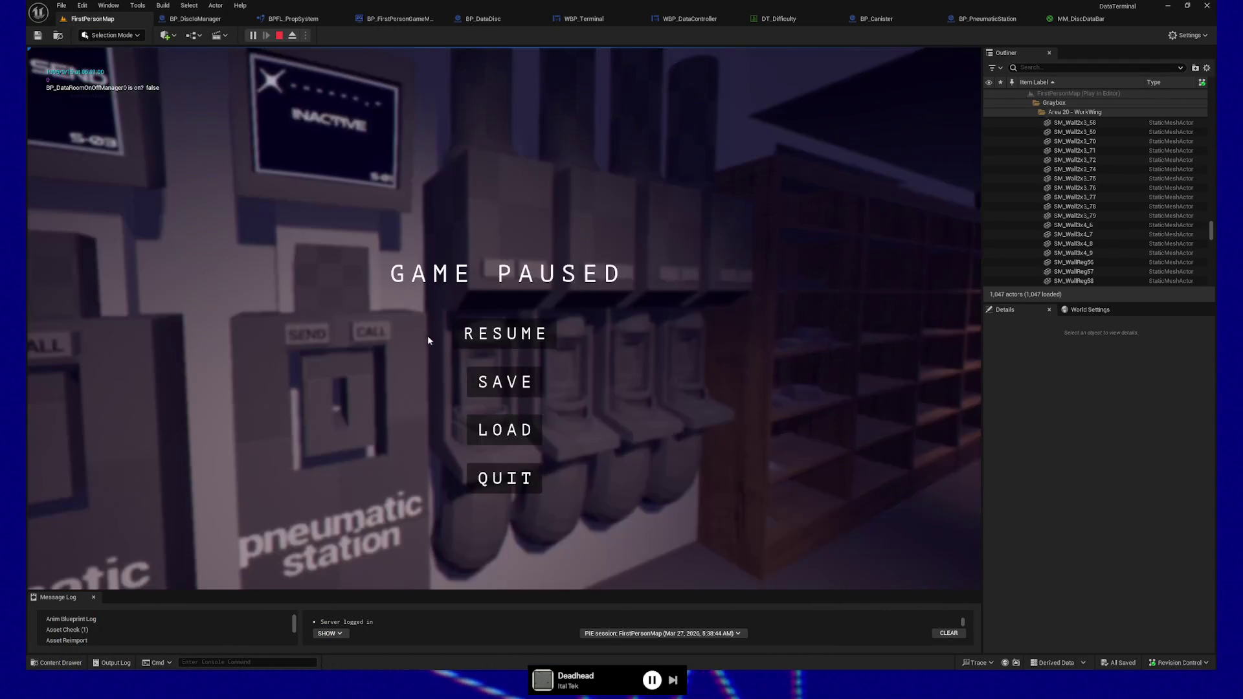
Resume the playtest and walk around both pneumatic stations, the tubes, shelves and floor discs
{"action": "left_click", "coordinate": [489, 342]}
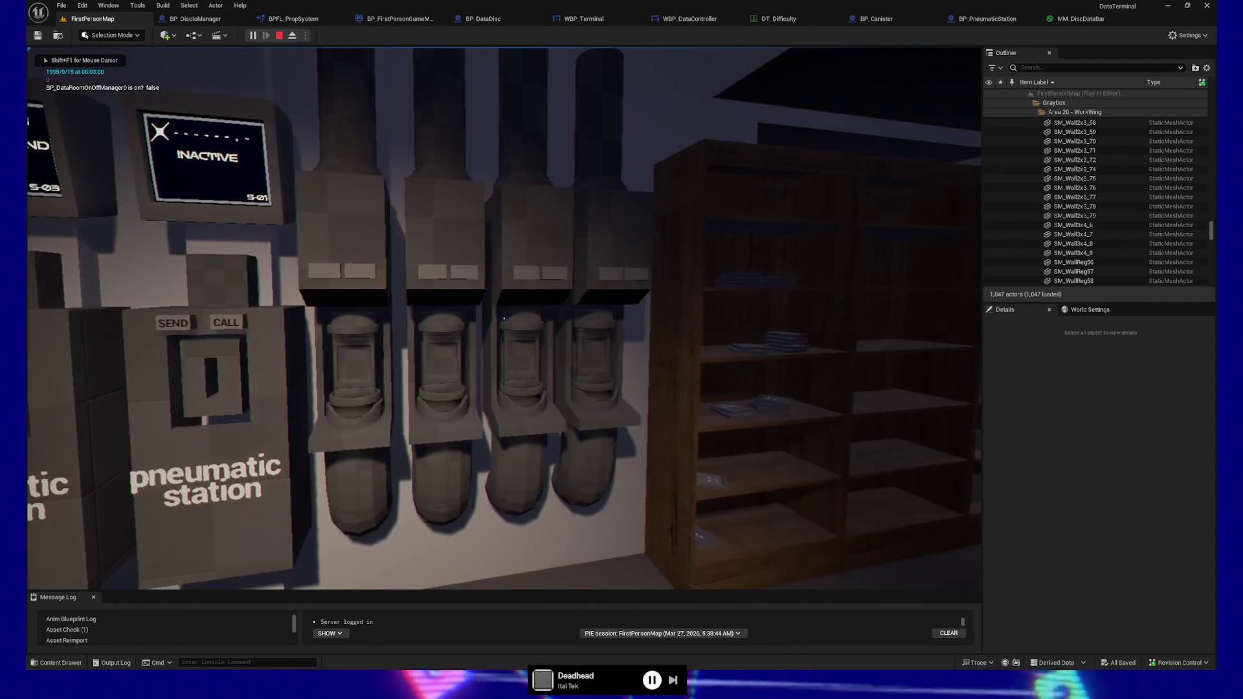
{"action": "key", "text": "s"}
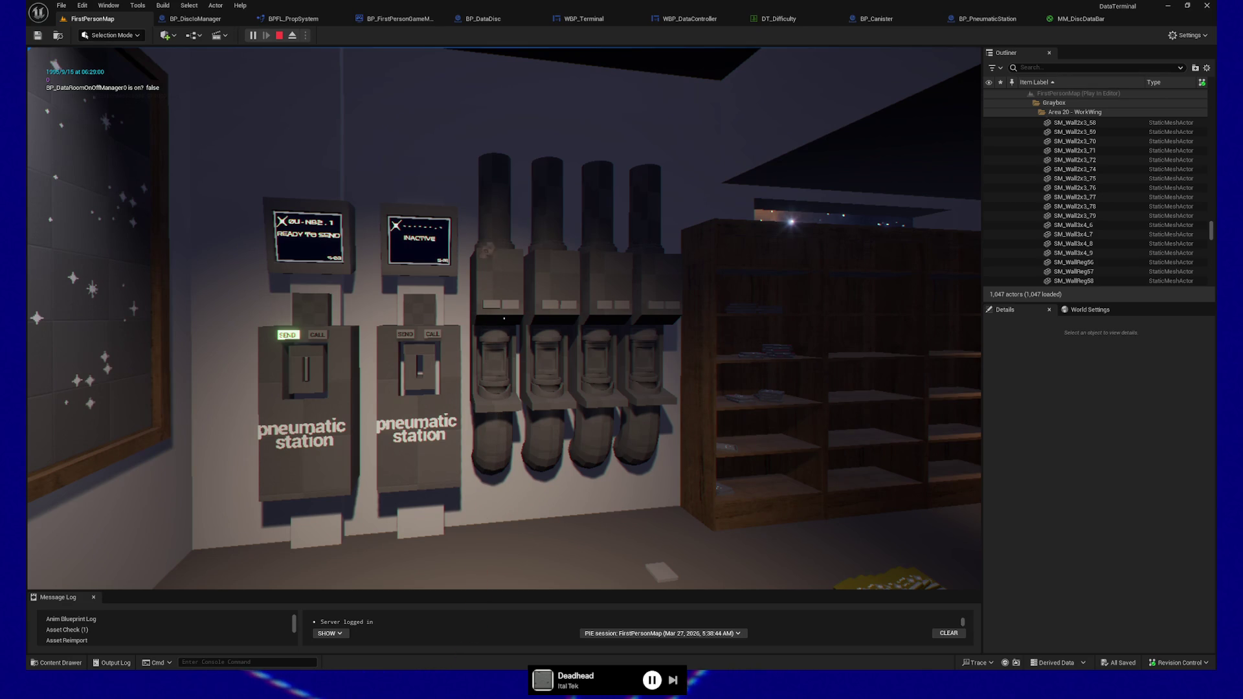
{"action": "key", "text": "w"}
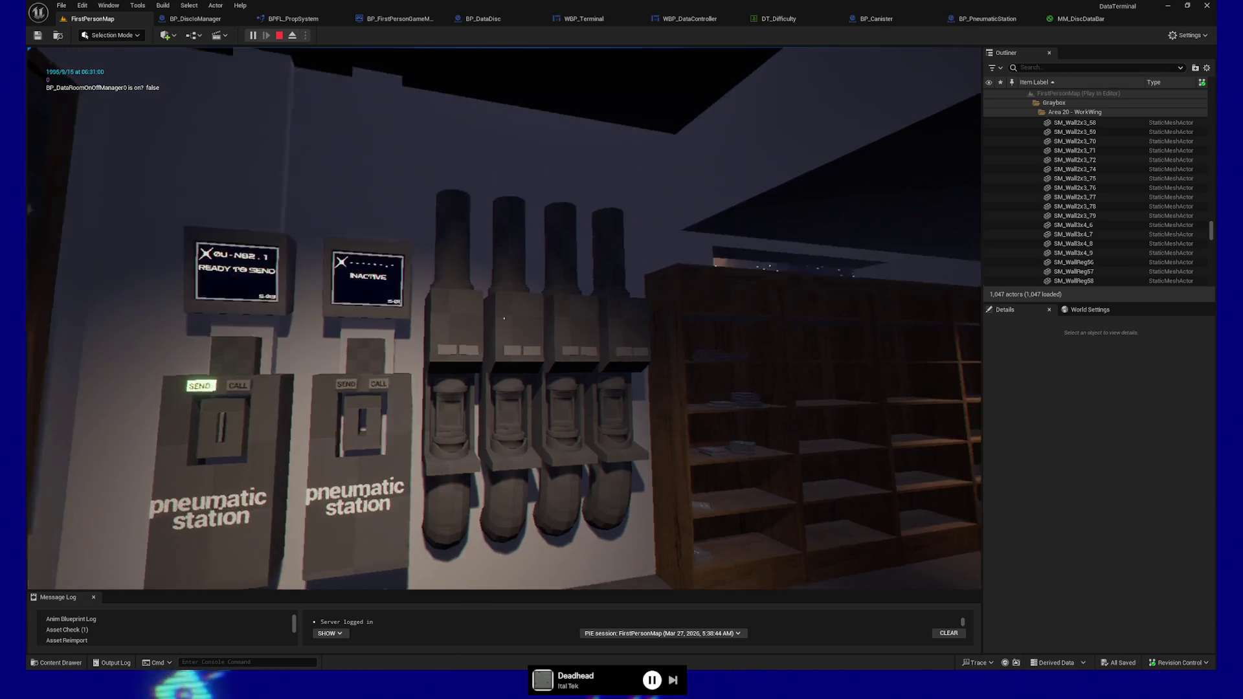
{"action": "key", "text": "s"}
{"action": "key", "text": "w"}
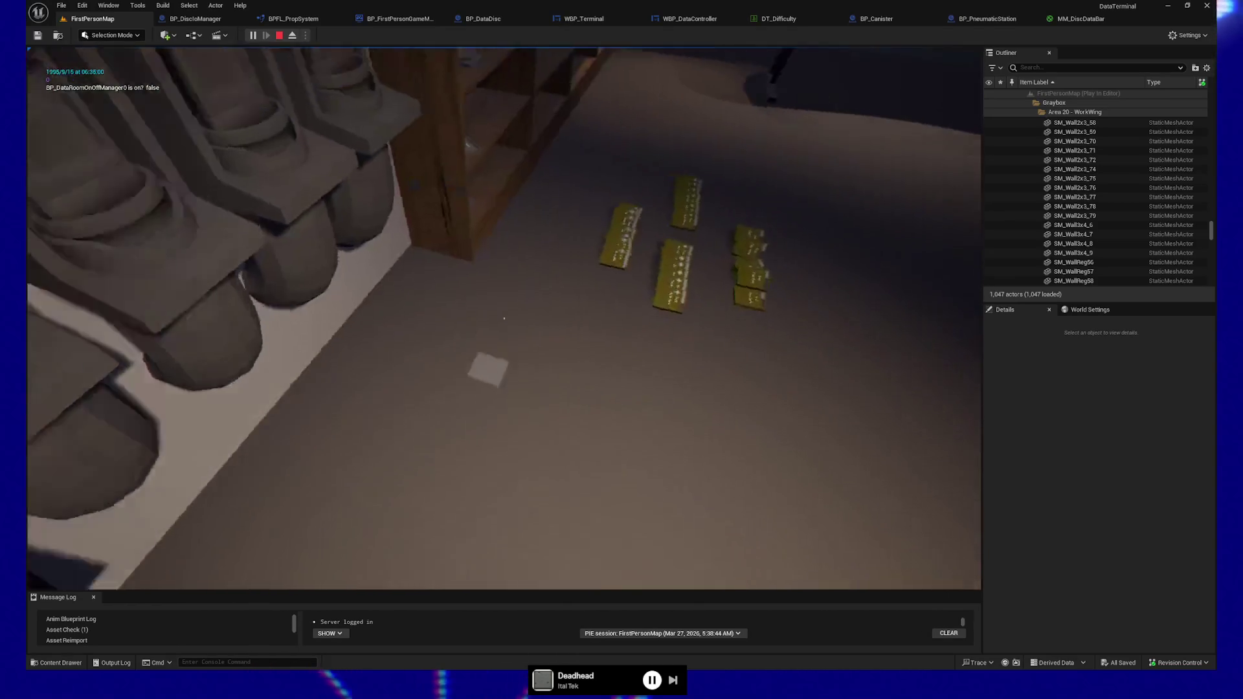
{"action": "key", "text": "w"}
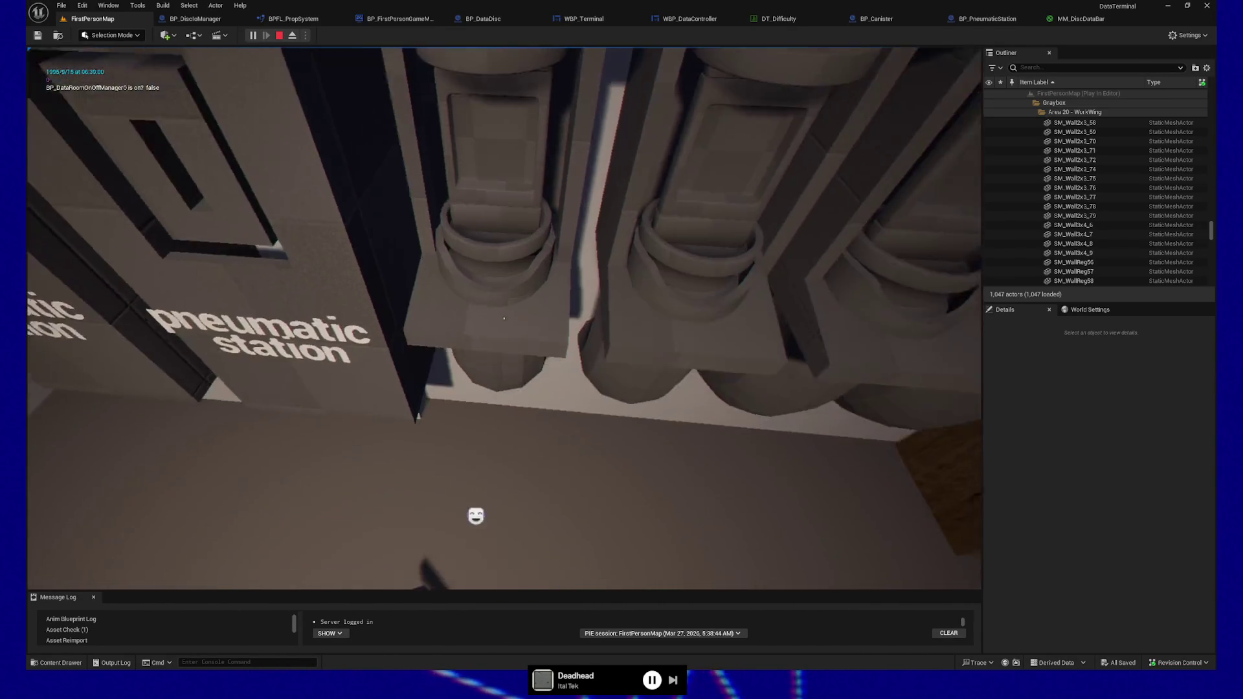
{"action": "key", "text": "s"}
{"action": "key", "text": "w"}
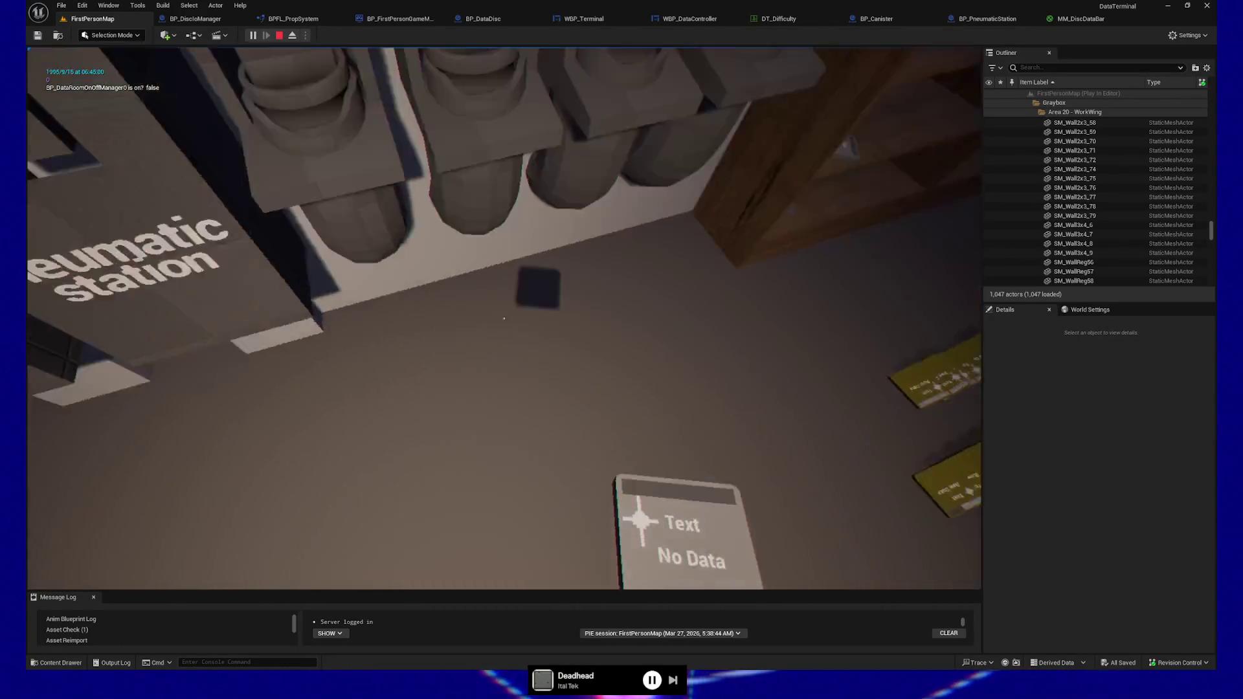
{"action": "key", "text": "s"}
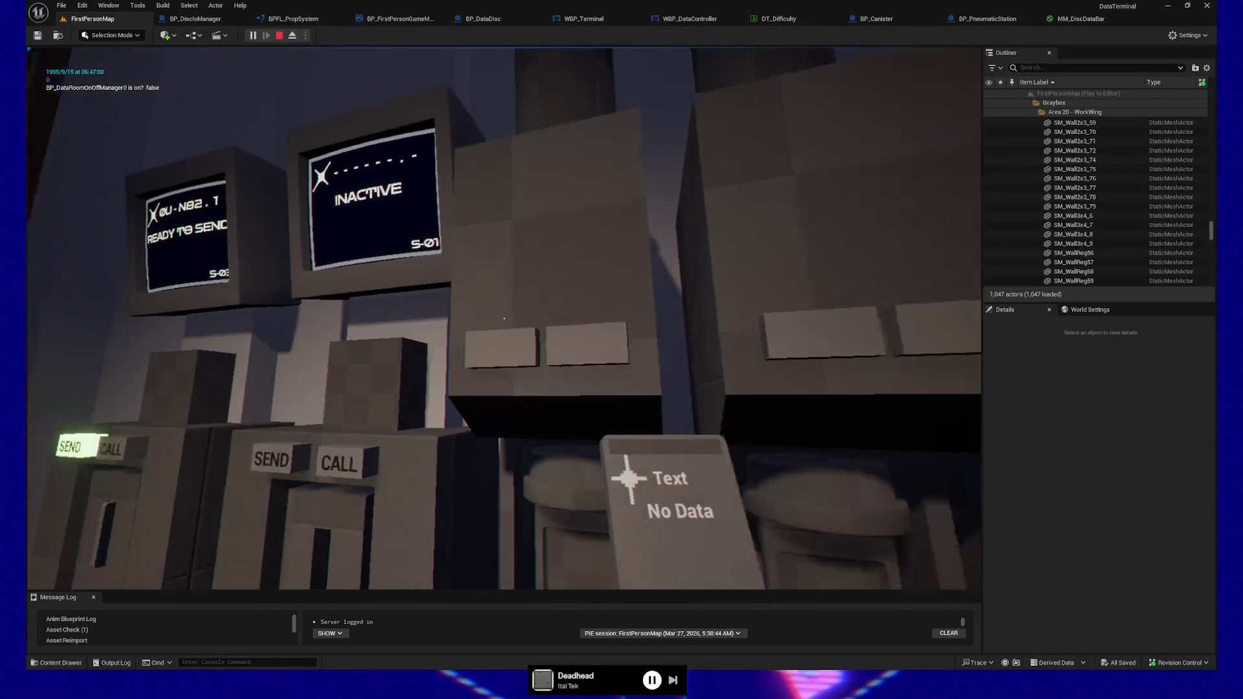
{"action": "key", "text": "w"}
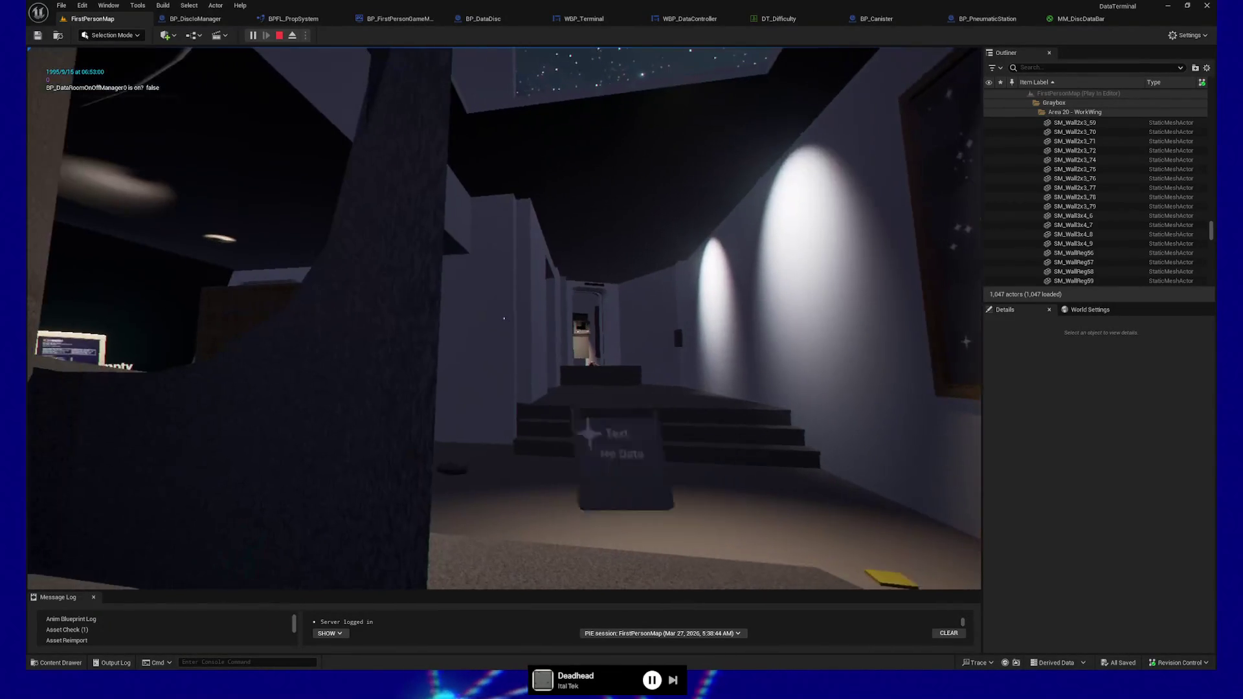
{"action": "key", "text": "w"}
{"action": "key", "text": "w"}
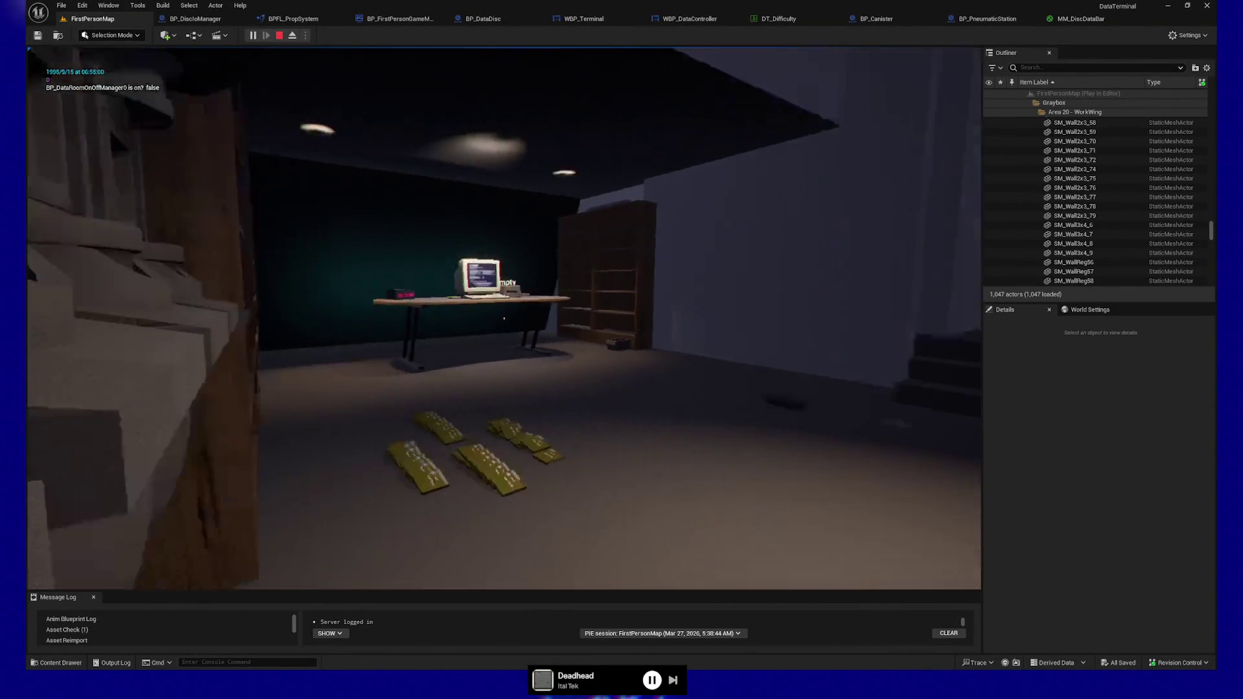
{"action": "key", "text": "s"}
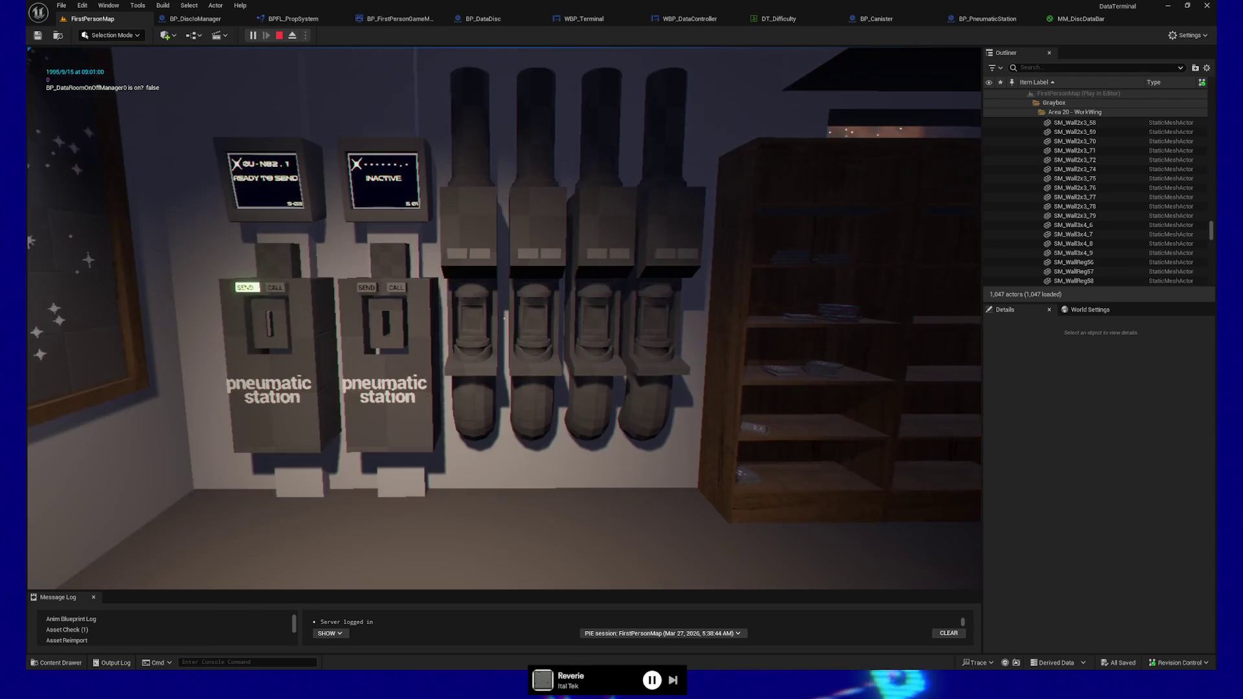
Walk around the stations, lockers, bookshelf and star map board in the playtest
{"action": "key", "text": "s"}
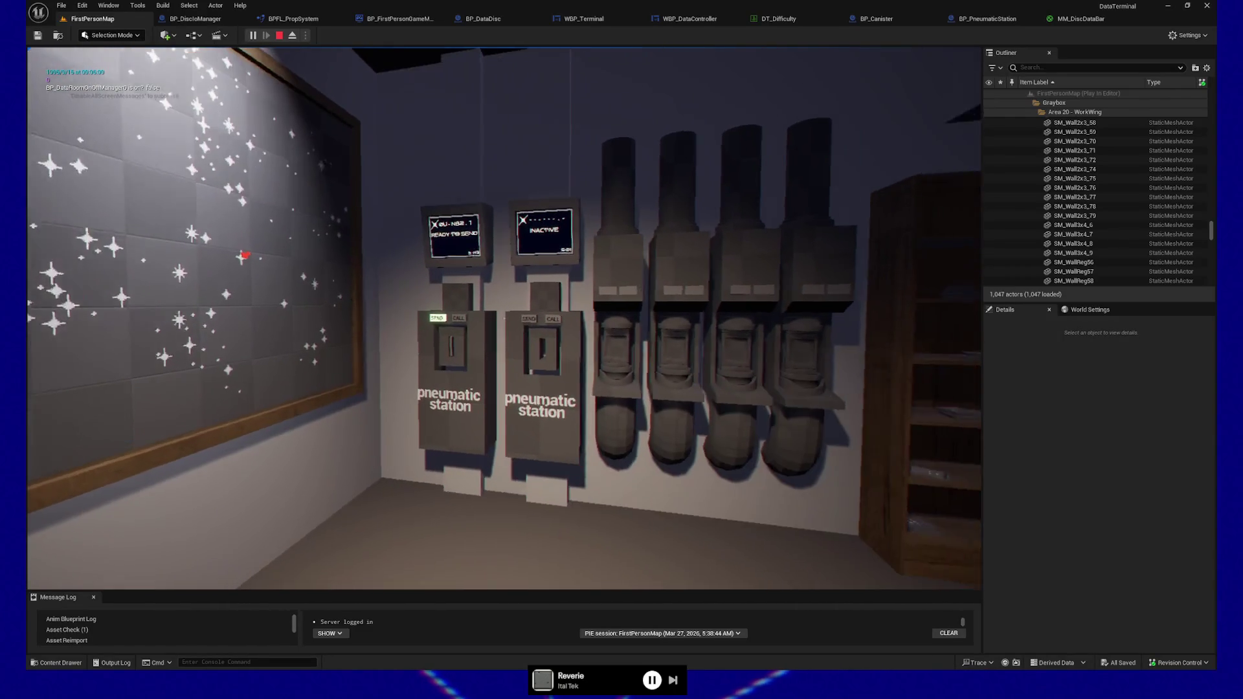
{"action": "key", "text": "s"}
{"action": "key", "text": "w"}
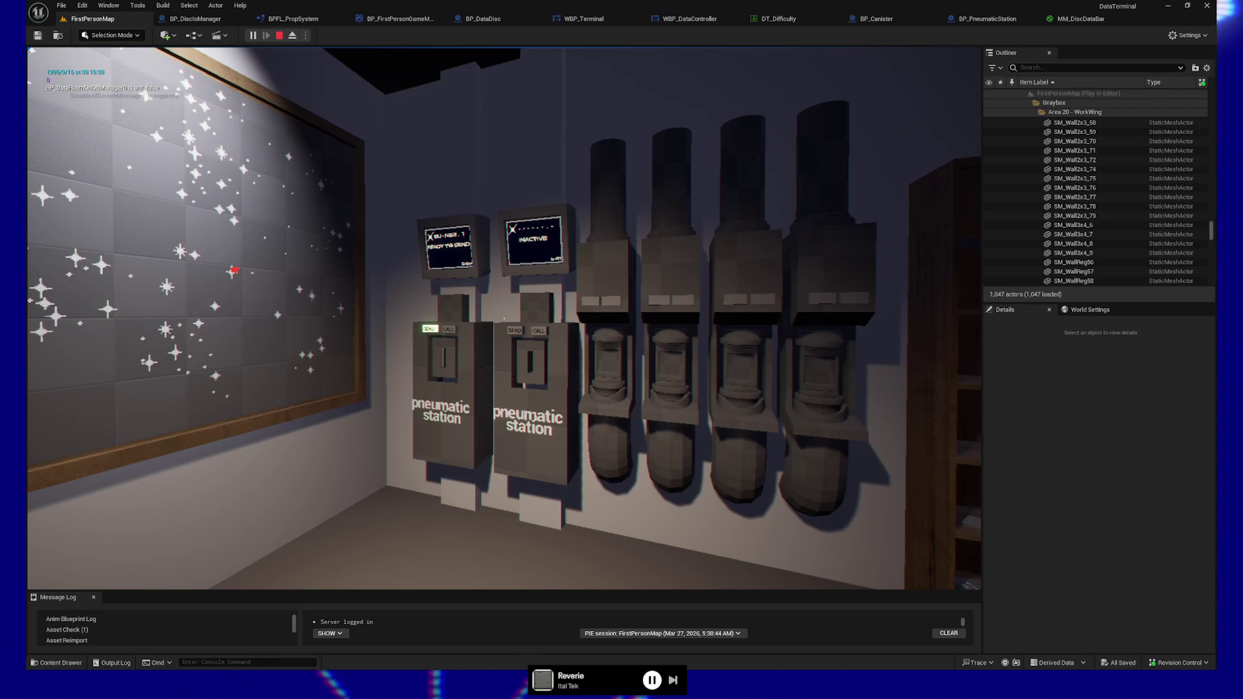
{"action": "key", "text": "s"}
{"action": "key", "text": "s"}
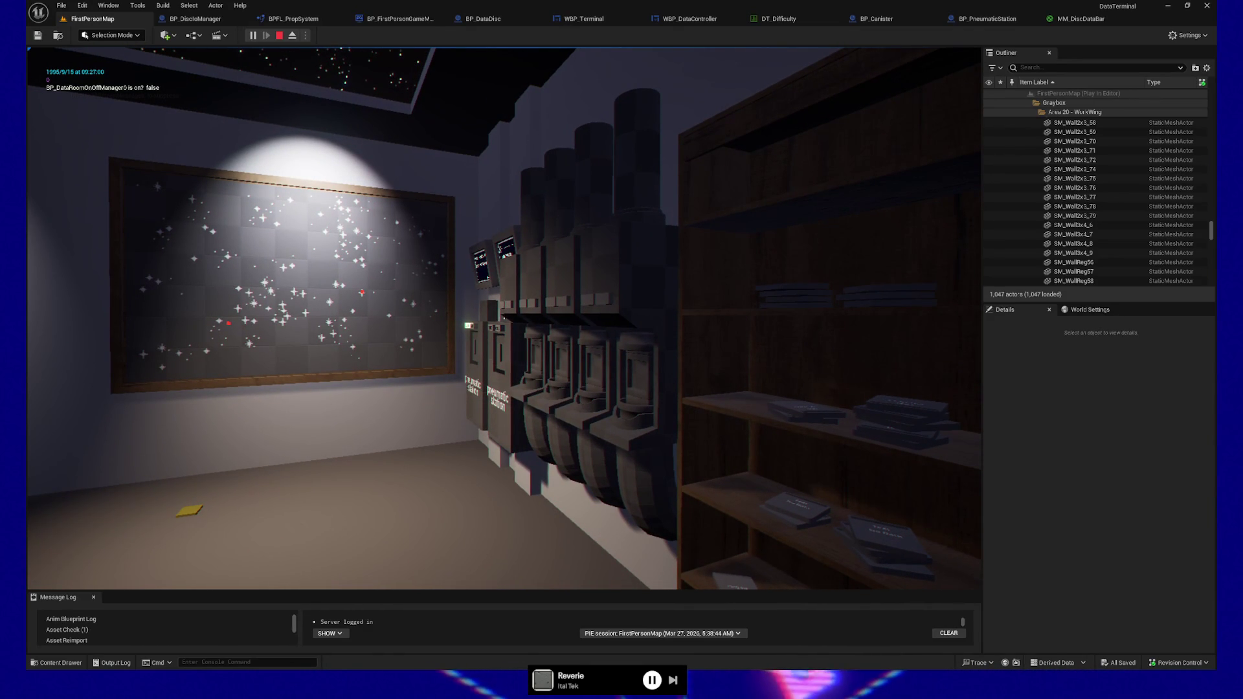
{"action": "key", "text": "w"}
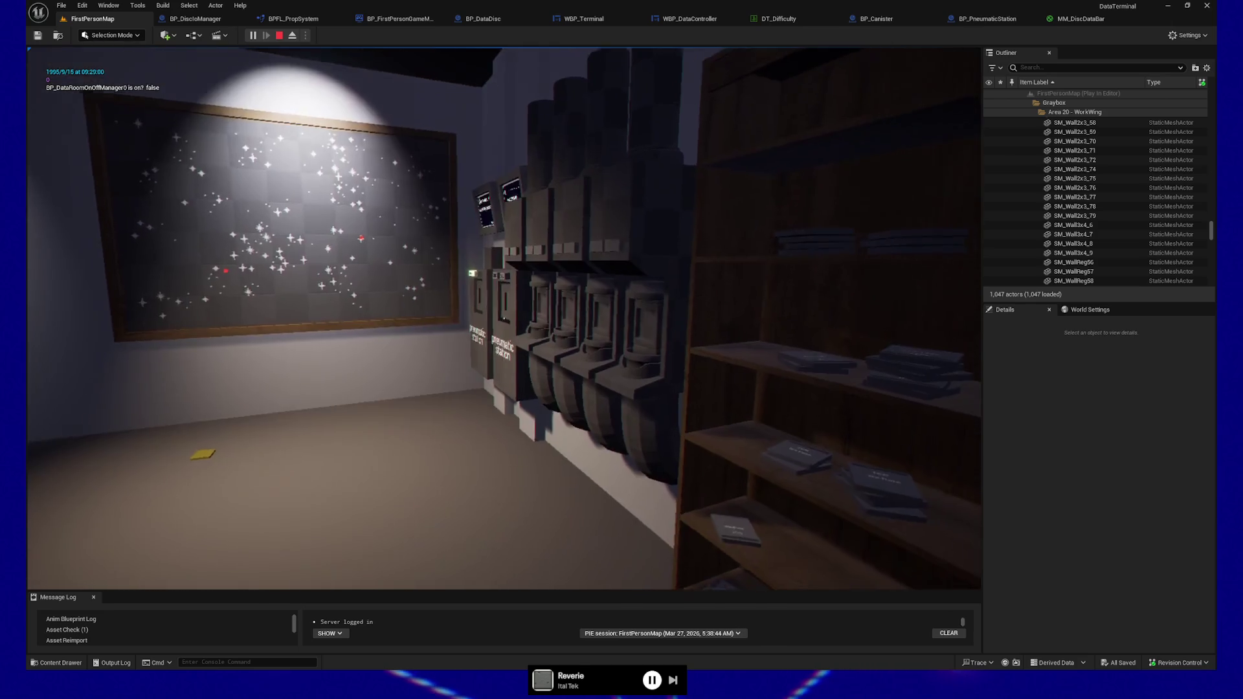
{"action": "key", "text": "w"}
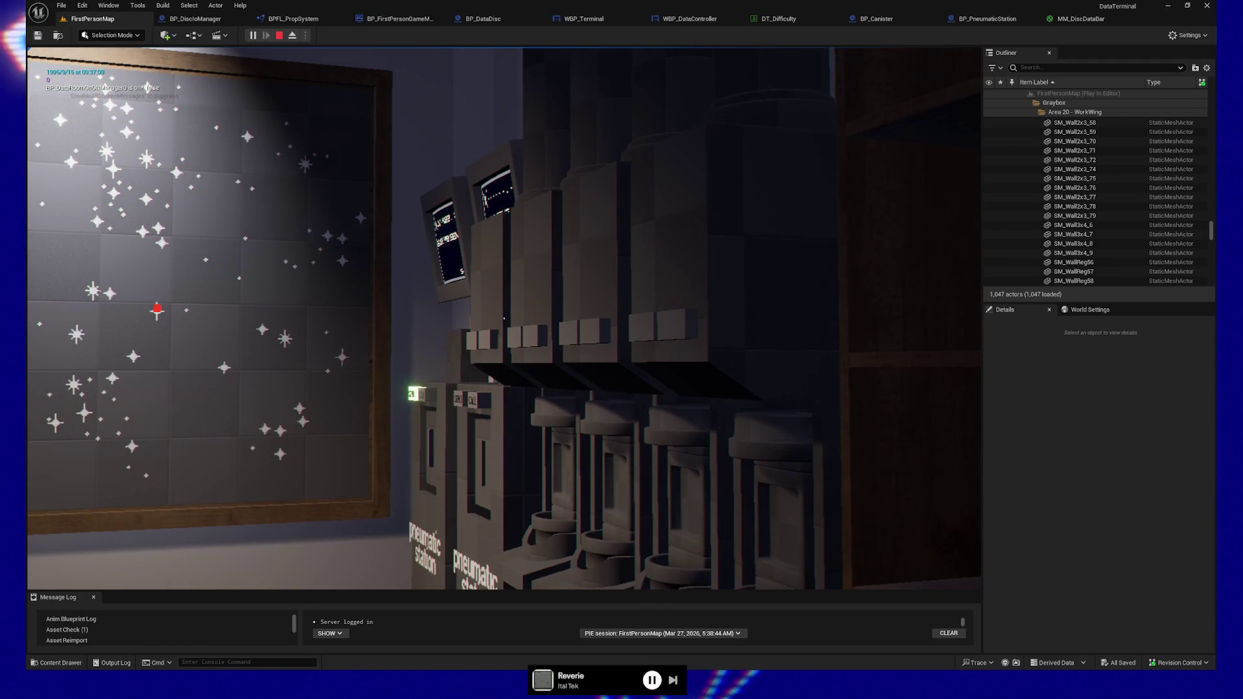
{"action": "key", "text": "w"}
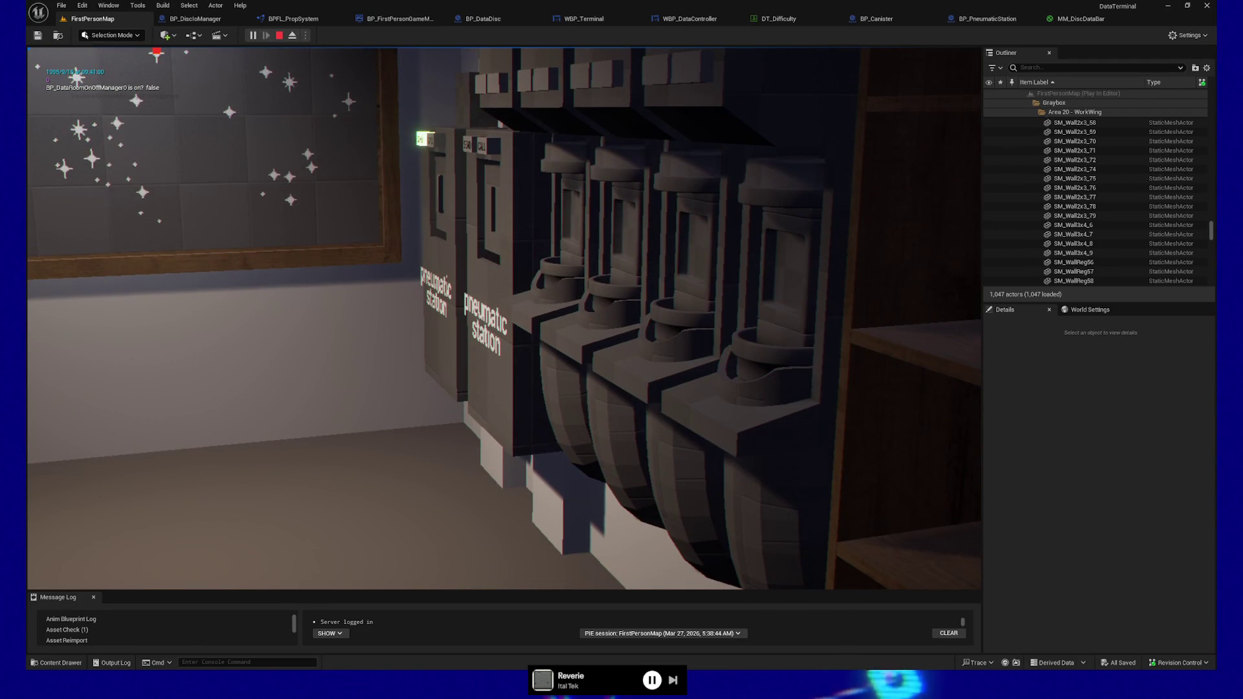
{"action": "key", "text": "s"}
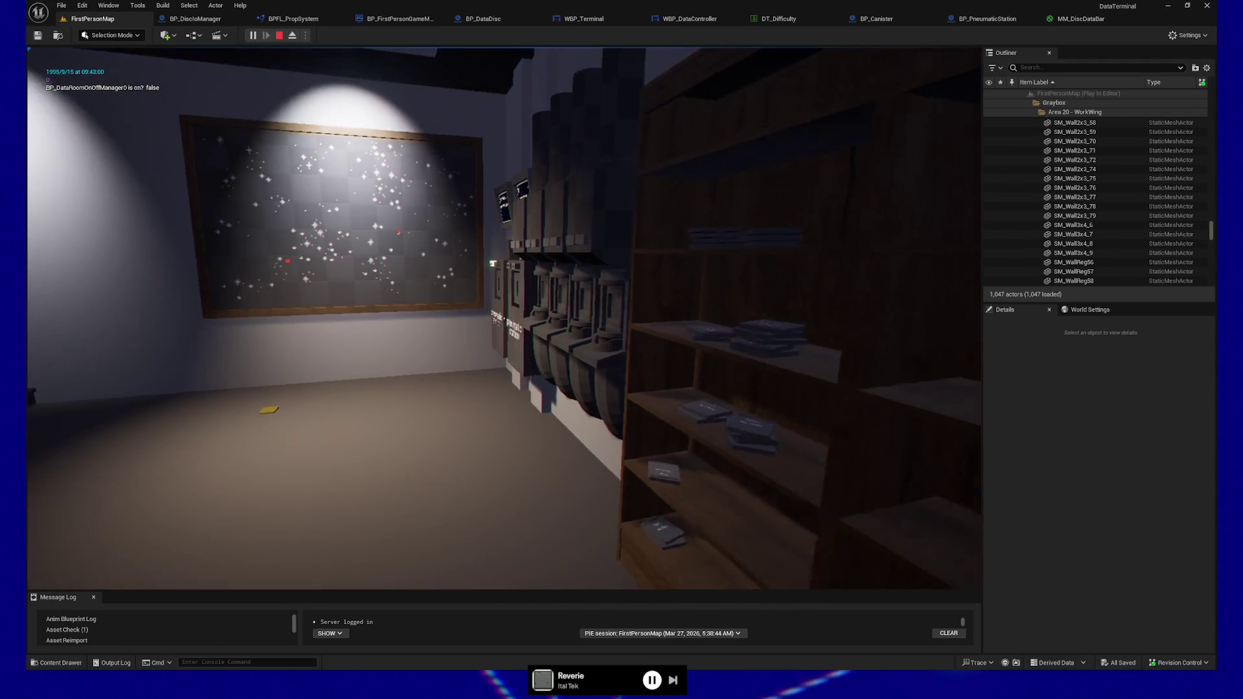
{"action": "key", "text": "w"}
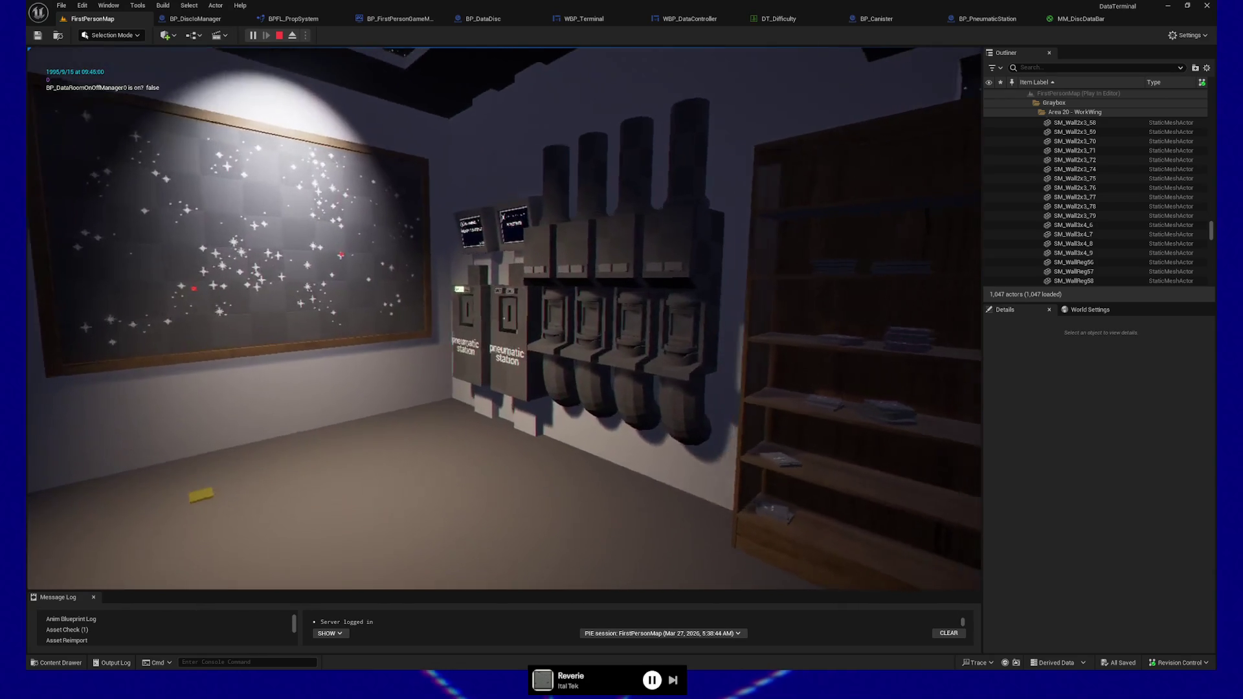
{"action": "key", "text": "w"}
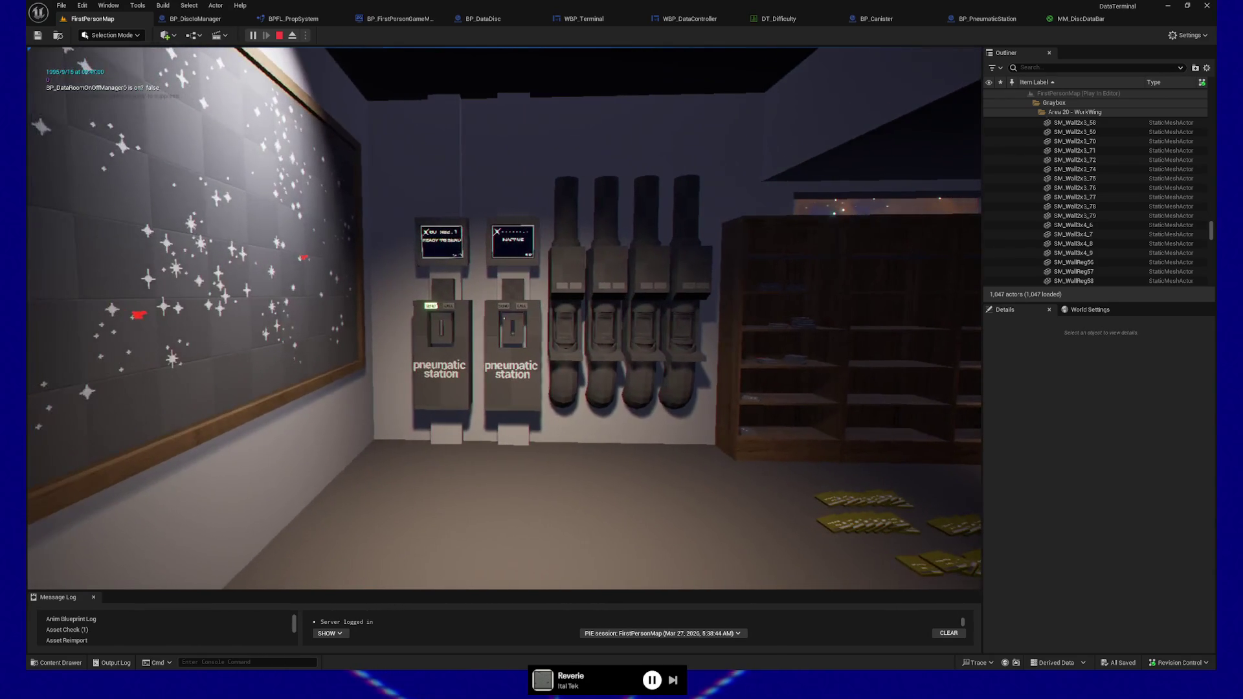
{"action": "key", "text": "w"}
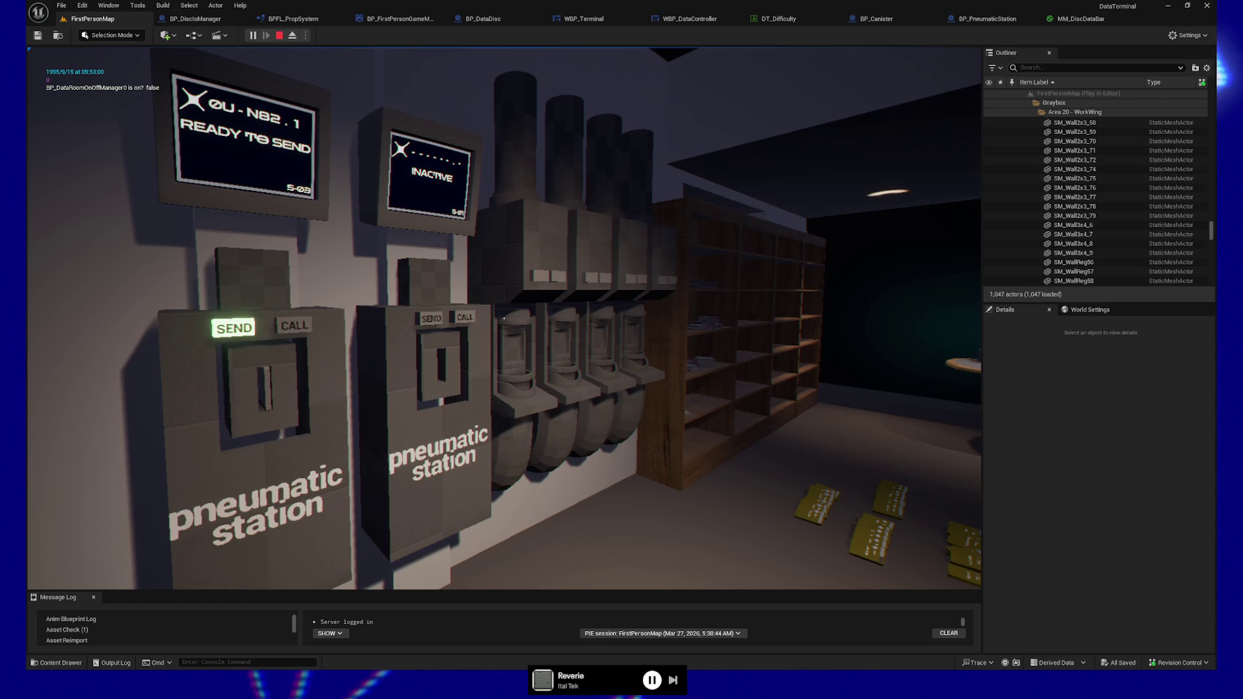
{"action": "key", "text": "s"}
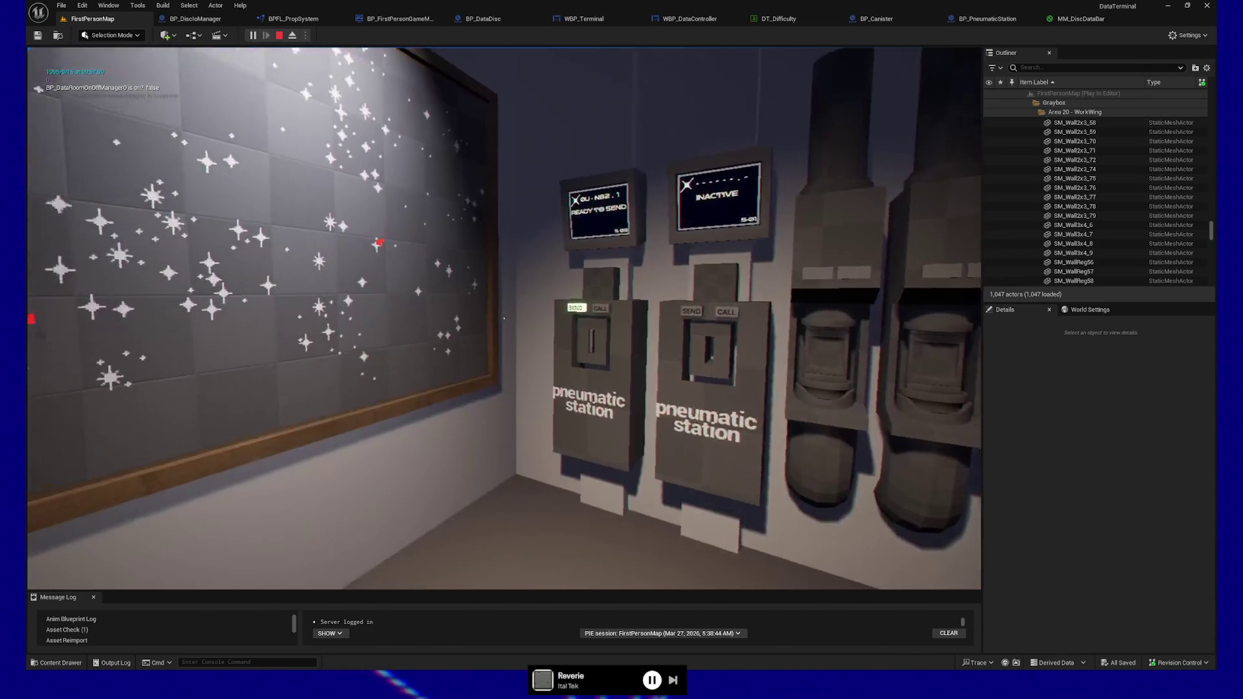
Quit the play session, nudge the editor camera past the star map board and switch to Obsidian
{"action": "key", "text": "Escape"}
{"action": "left_click", "coordinate": [506, 478]}
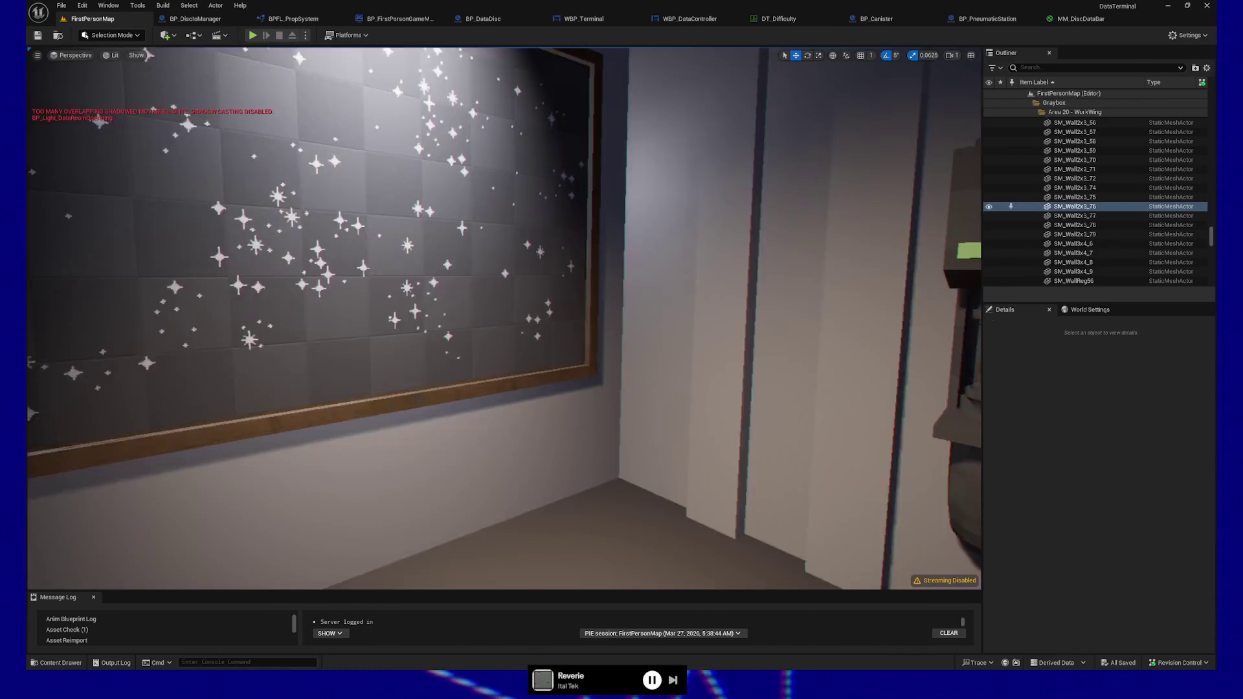
{"action": "left_click", "coordinate": [479, 448]}
{"action": "key", "text": "d"}
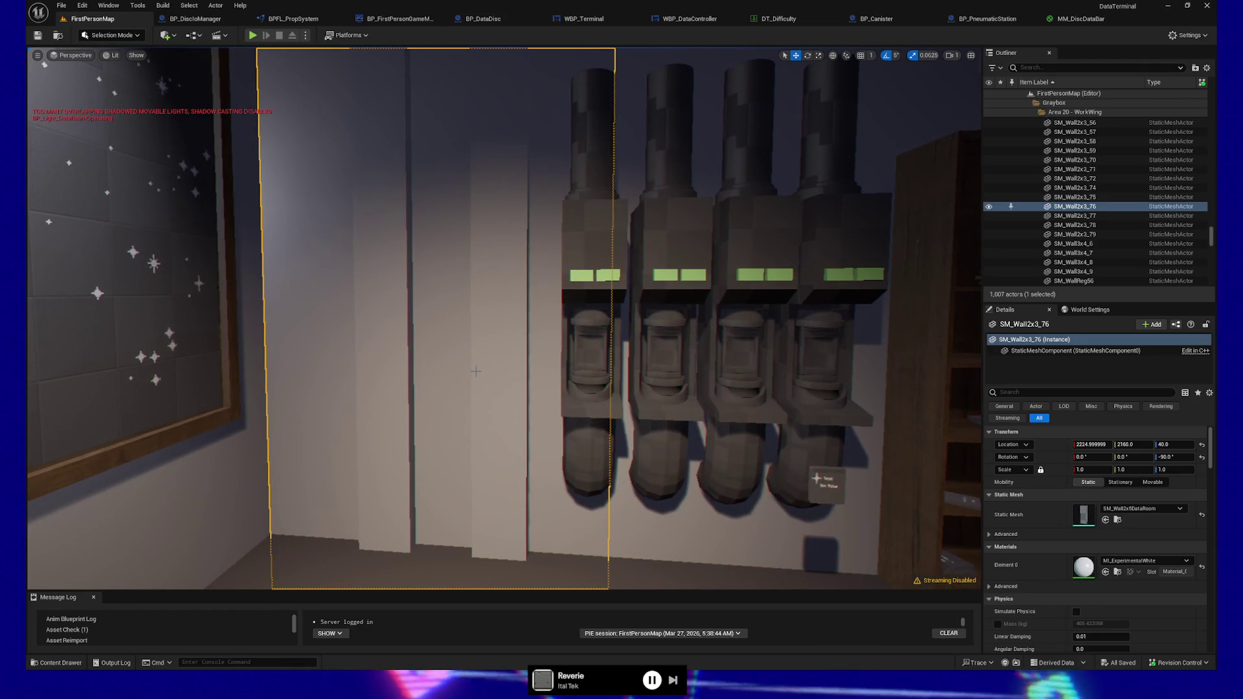
{"action": "key", "text": "alt+Tab"}
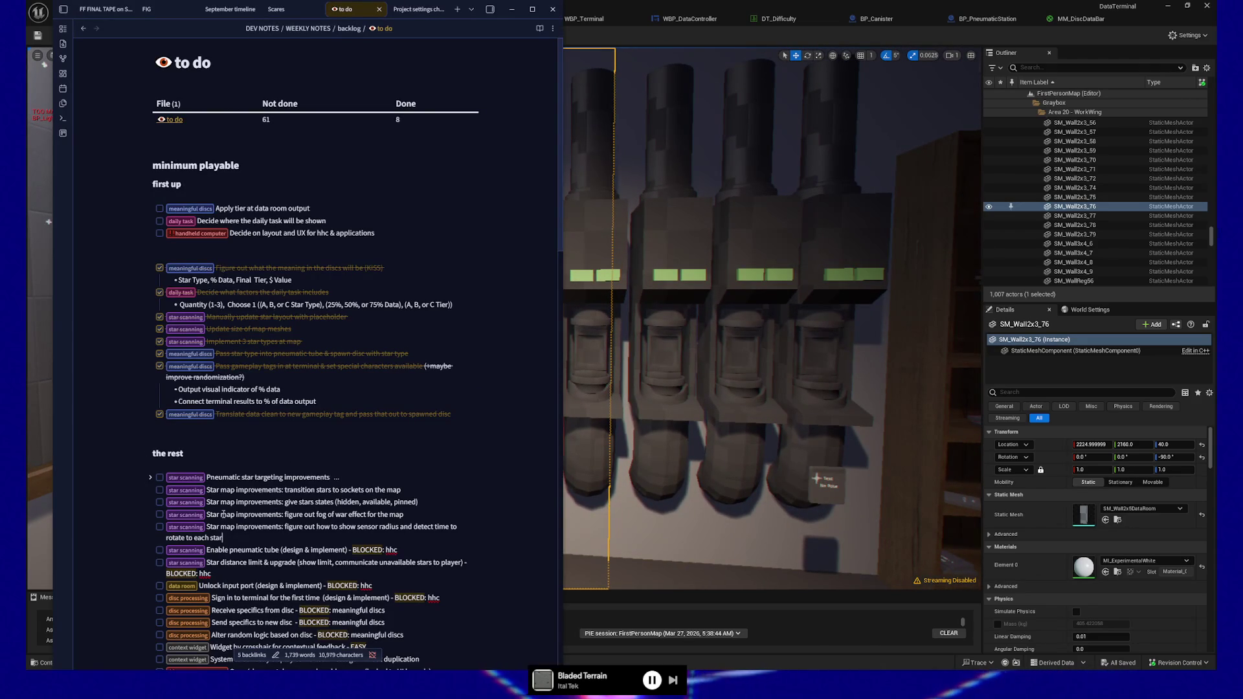
Focus the to do note and read down to the 'the rest' section
{"action": "left_click", "coordinate": [242, 541]}
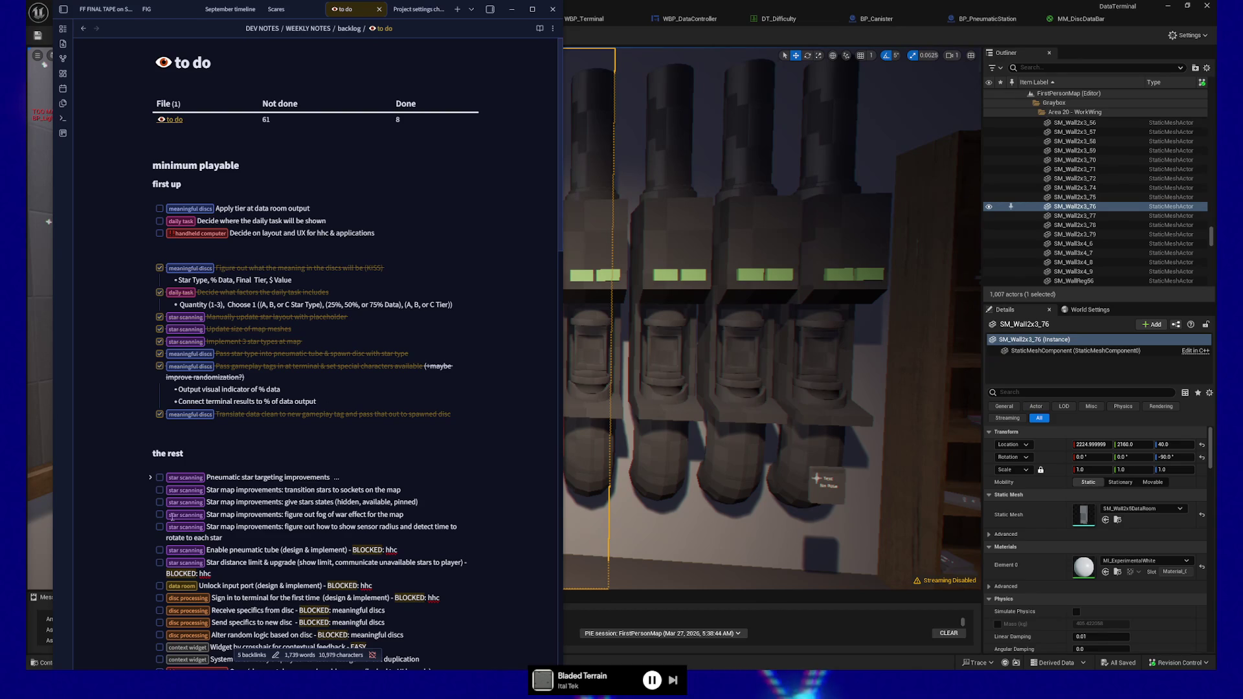
{"action": "scroll", "coordinate": [326, 548], "scroll_direction": "down", "scroll_amount": 2}
{"action": "scroll", "coordinate": [322, 545], "scroll_direction": "down", "scroll_amount": 3}
{"action": "scroll", "coordinate": [313, 542], "scroll_direction": "down", "scroll_amount": 1}
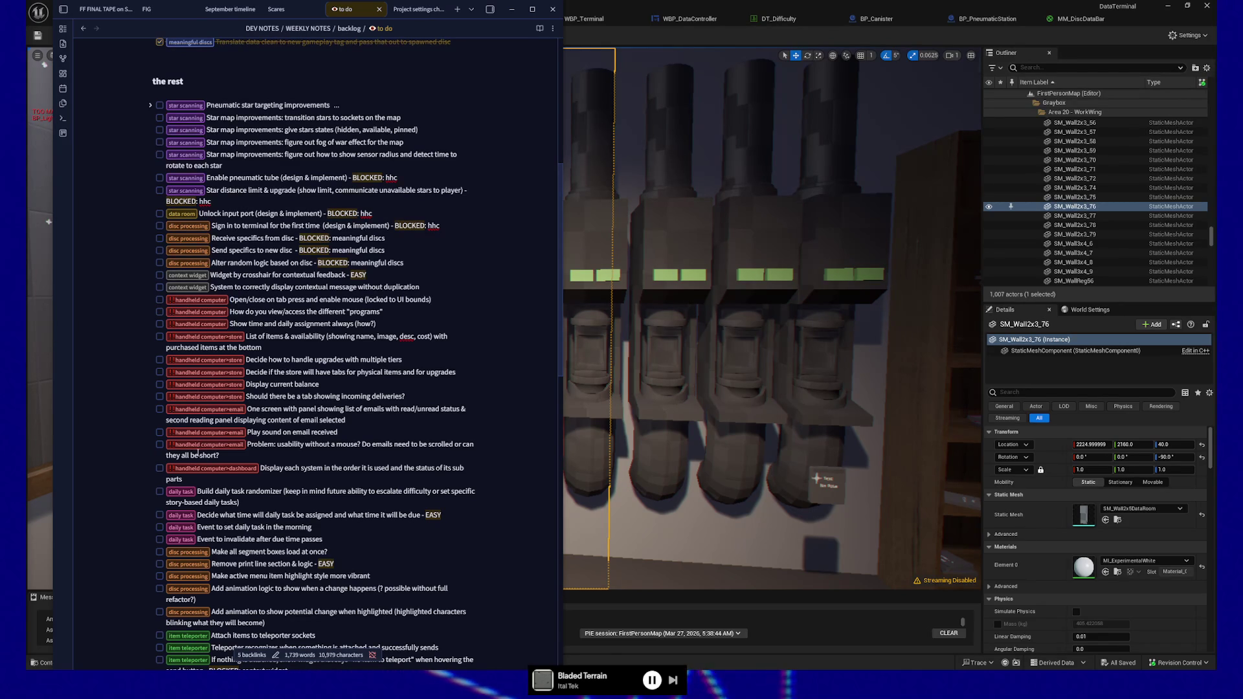
Add a handheld computer>dashboard task for a bounty or progress graphic under minimum playable
{"action": "left_click", "coordinate": [227, 477]}
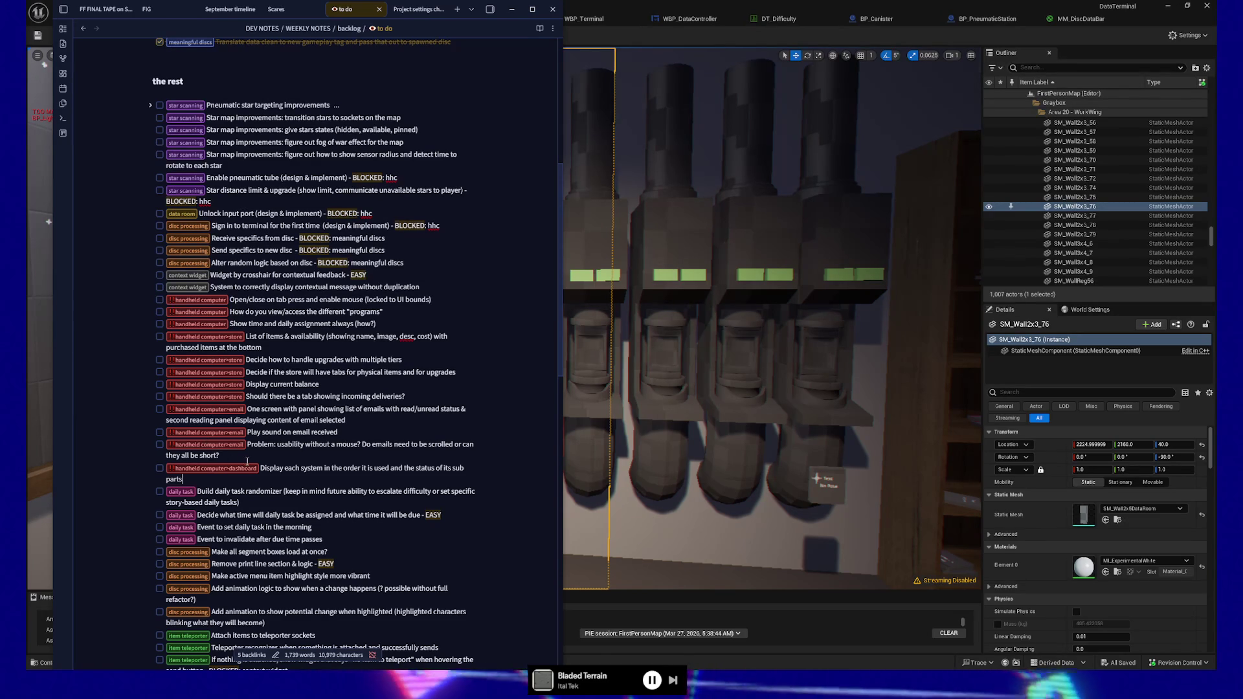
{"action": "scroll", "coordinate": [230, 461], "scroll_direction": "up", "scroll_amount": 2}
{"action": "scroll", "coordinate": [238, 465], "scroll_direction": "down", "scroll_amount": 2}
{"action": "scroll", "coordinate": [241, 437], "scroll_direction": "down", "scroll_amount": 2}
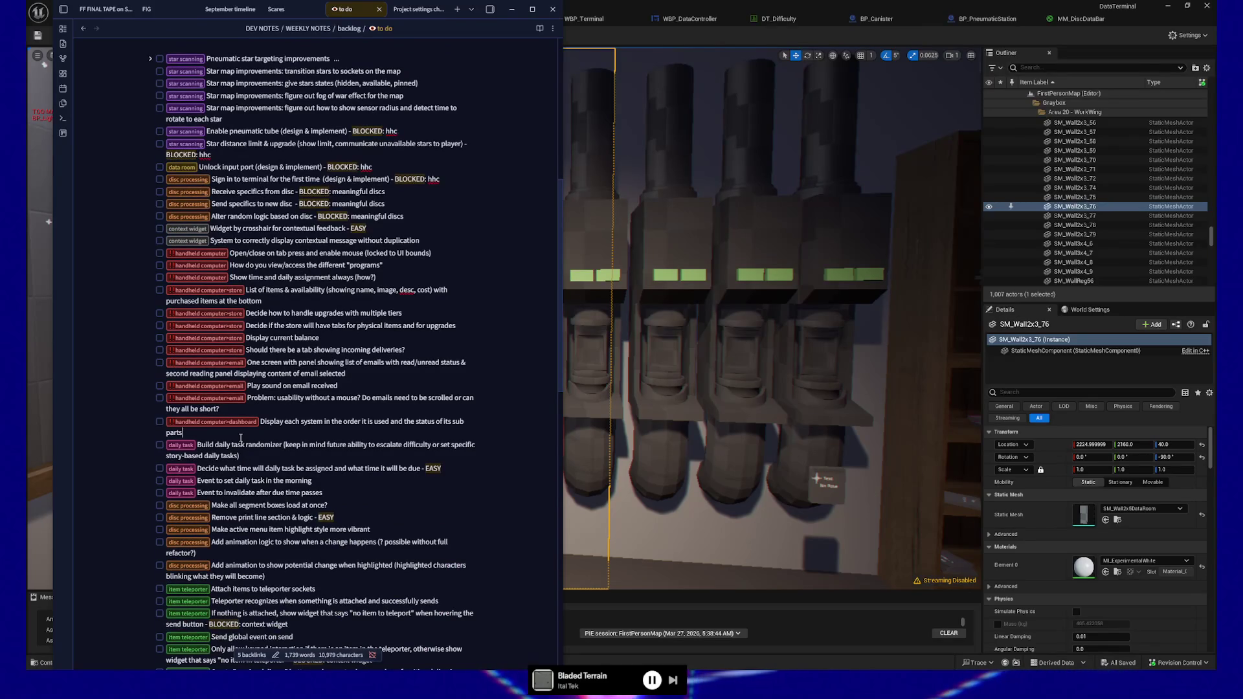
{"action": "scroll", "coordinate": [240, 439], "scroll_direction": "down", "scroll_amount": 2}
{"action": "scroll", "coordinate": [241, 427], "scroll_direction": "down", "scroll_amount": 10}
{"action": "scroll", "coordinate": [243, 397], "scroll_direction": "down", "scroll_amount": 5}
{"action": "scroll", "coordinate": [241, 397], "scroll_direction": "up", "scroll_amount": 9}
{"action": "left_click", "coordinate": [229, 235]}
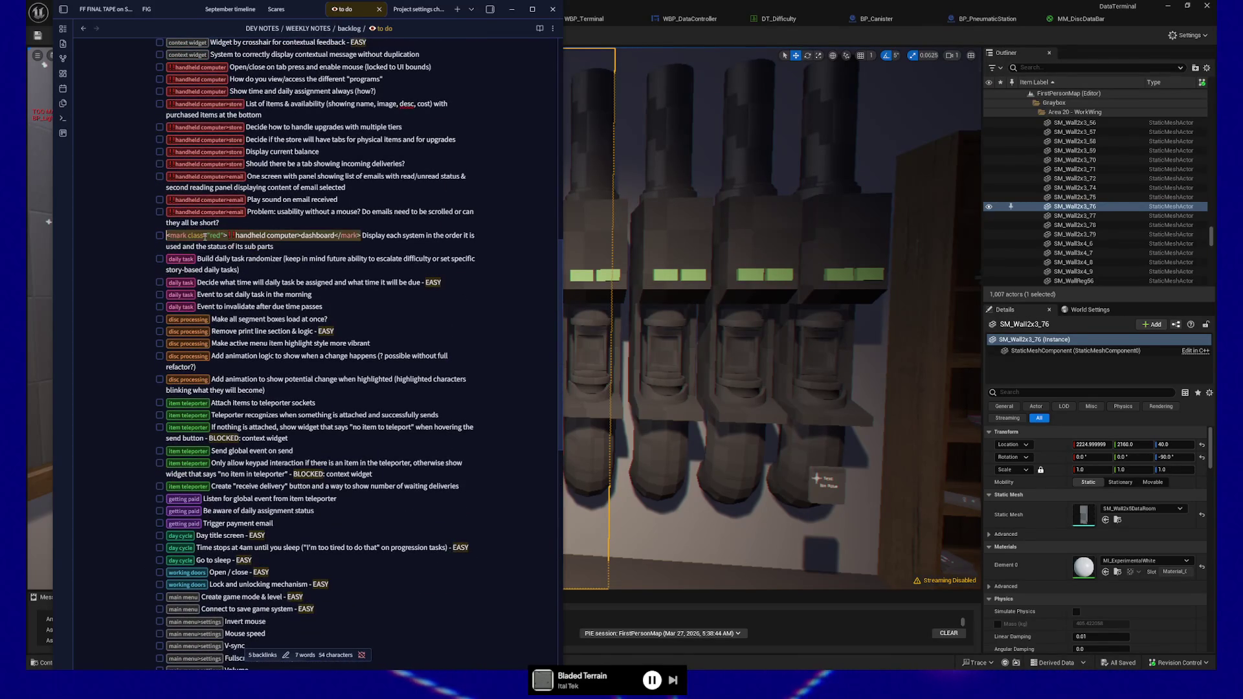
{"action": "scroll", "coordinate": [257, 389], "scroll_direction": "down", "scroll_amount": 3}
{"action": "scroll", "coordinate": [256, 438], "scroll_direction": "down", "scroll_amount": 3}
{"action": "left_click", "coordinate": [255, 483]}
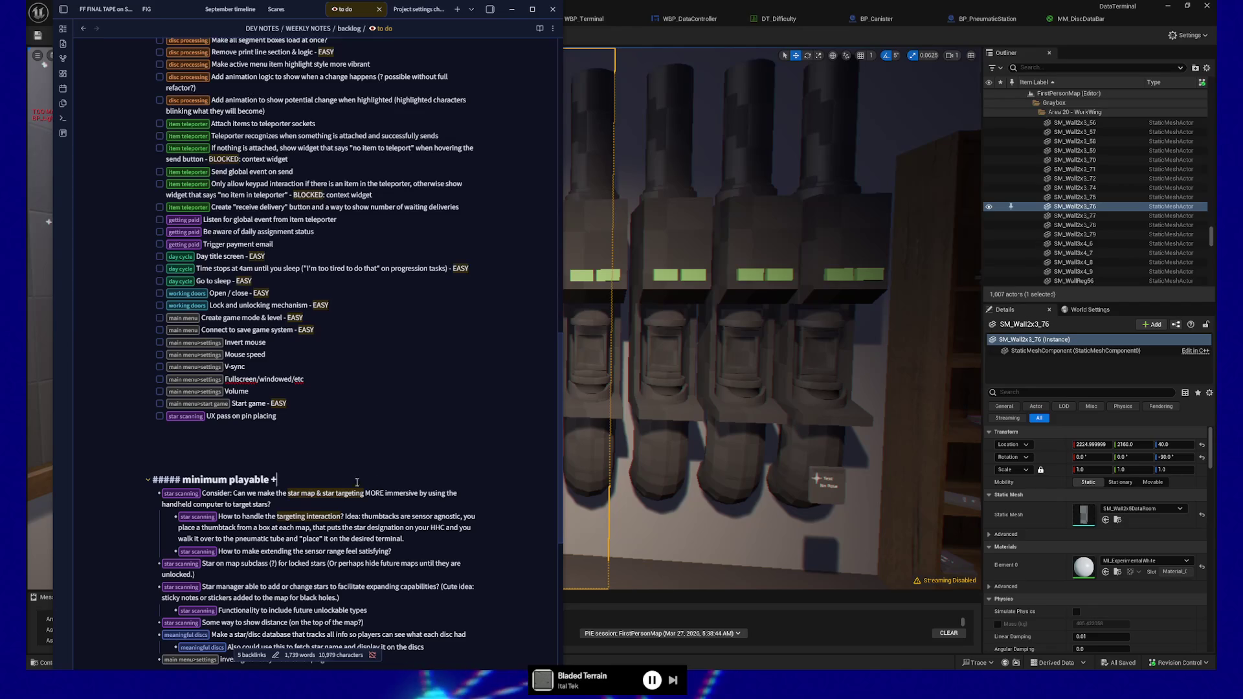
{"action": "left_click", "coordinate": [254, 495]}
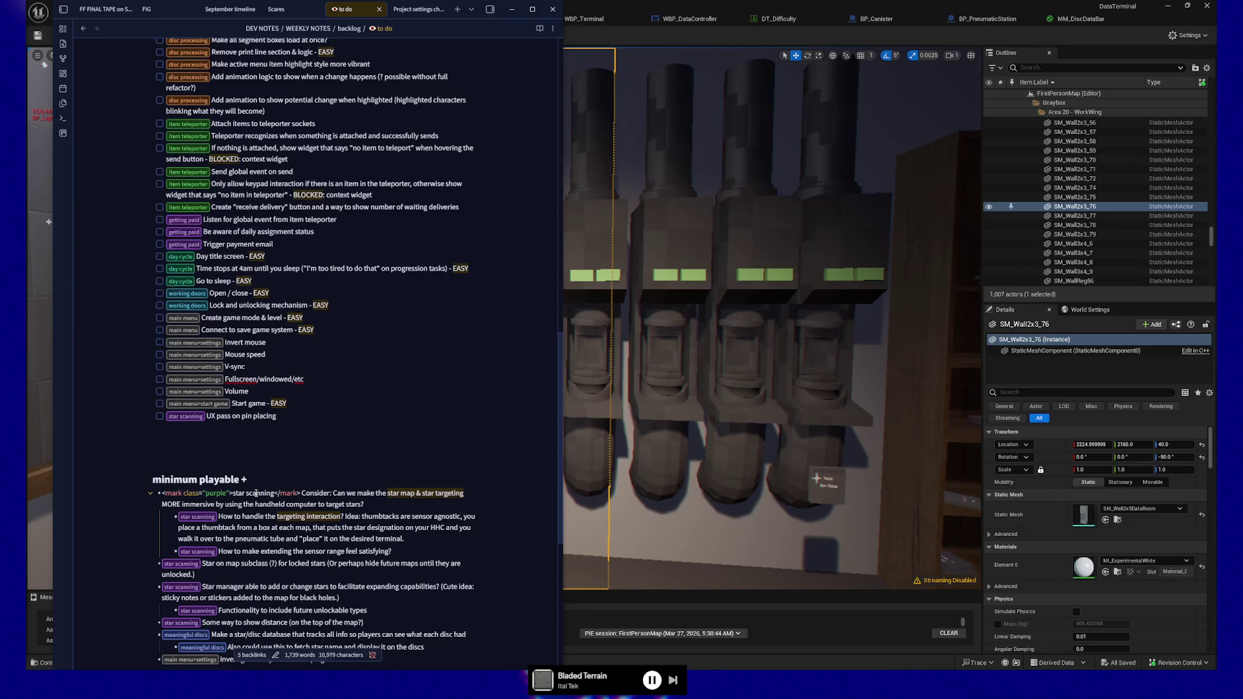
{"action": "key", "text": "ctrl+z"}
{"action": "type", "text": "bounty or progress graph"}
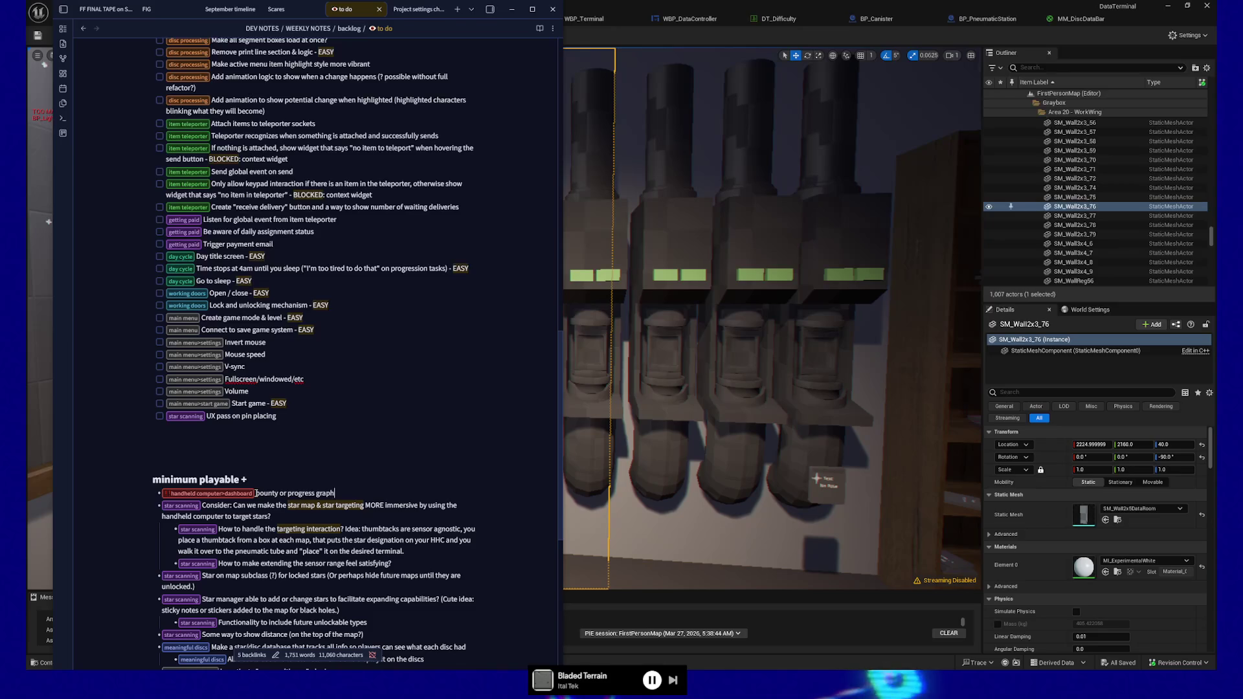
{"action": "type", "text": "ic for FIG's data goals"}
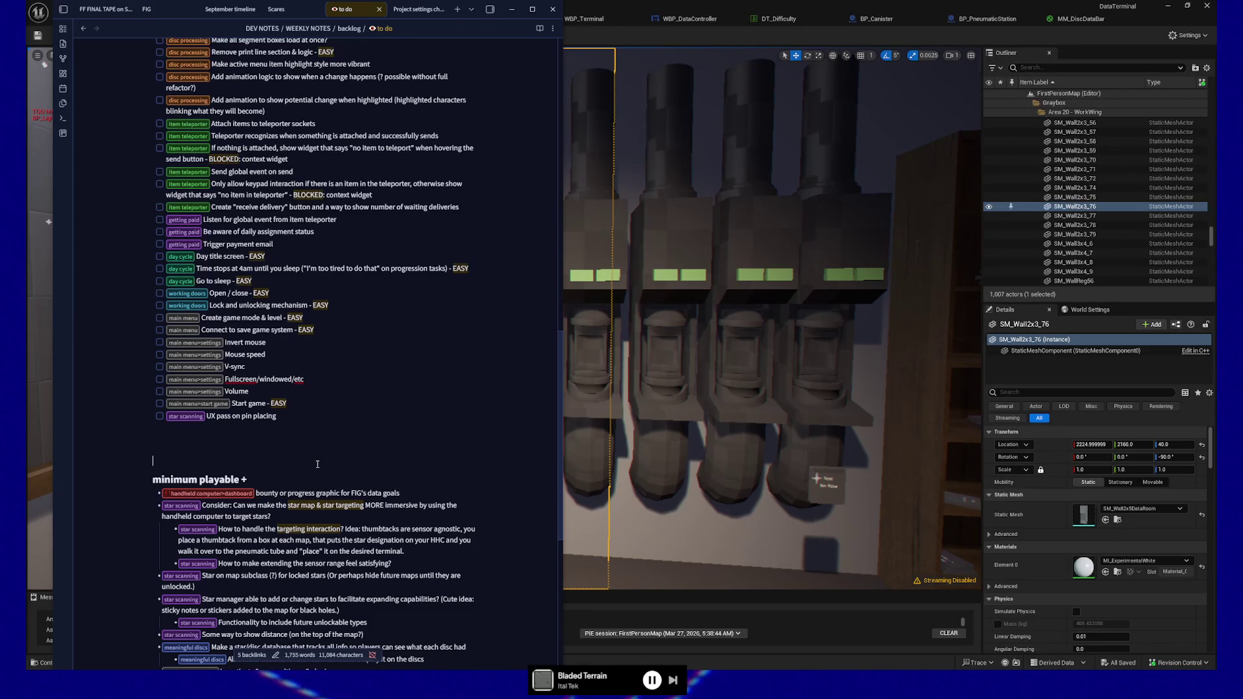
{"action": "scroll", "coordinate": [429, 433], "scroll_direction": "up", "scroll_amount": 1}
{"action": "scroll", "coordinate": [429, 434], "scroll_direction": "up", "scroll_amount": 2}
{"action": "scroll", "coordinate": [427, 433], "scroll_direction": "up", "scroll_amount": 2}
{"action": "scroll", "coordinate": [426, 432], "scroll_direction": "up", "scroll_amount": 1}
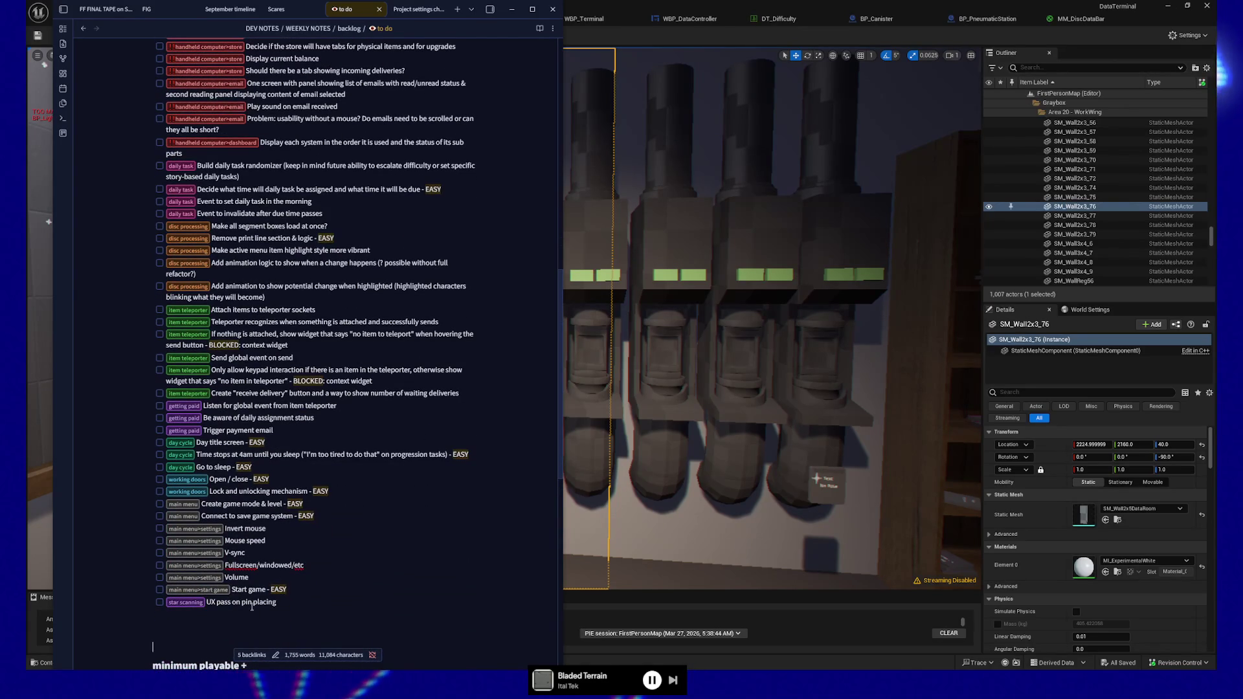
Look over the UX pass on pin placing, Start game and Translate data clean lines
{"action": "triple_click", "coordinate": [283, 602]}
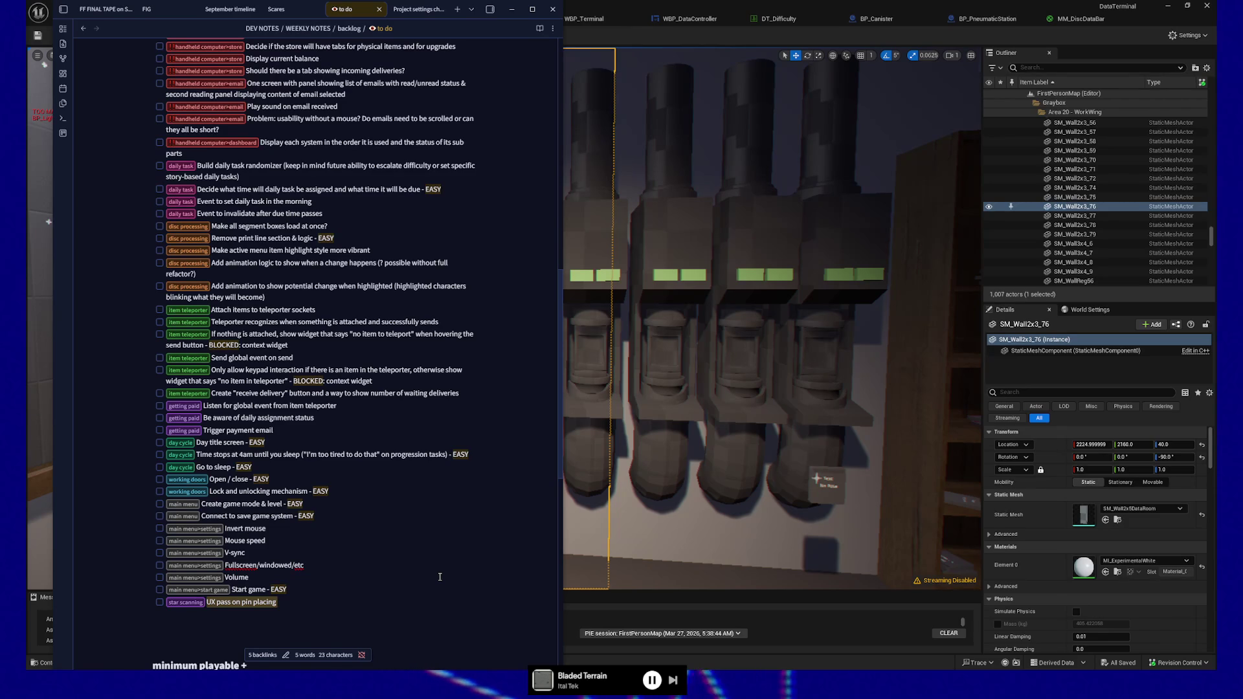
{"action": "left_click", "coordinate": [312, 582]}
{"action": "left_click", "coordinate": [296, 590]}
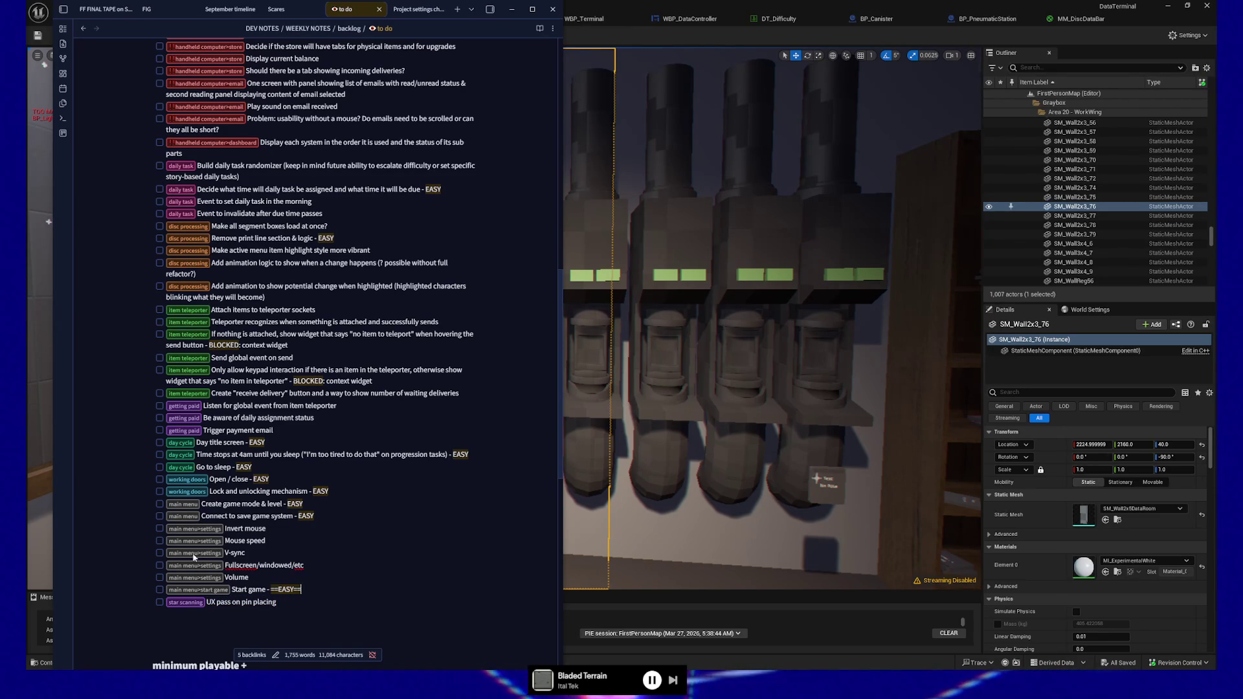
{"action": "scroll", "coordinate": [208, 509], "scroll_direction": "up", "scroll_amount": 3}
{"action": "scroll", "coordinate": [262, 572], "scroll_direction": "up", "scroll_amount": 2}
{"action": "scroll", "coordinate": [263, 571], "scroll_direction": "up", "scroll_amount": 3}
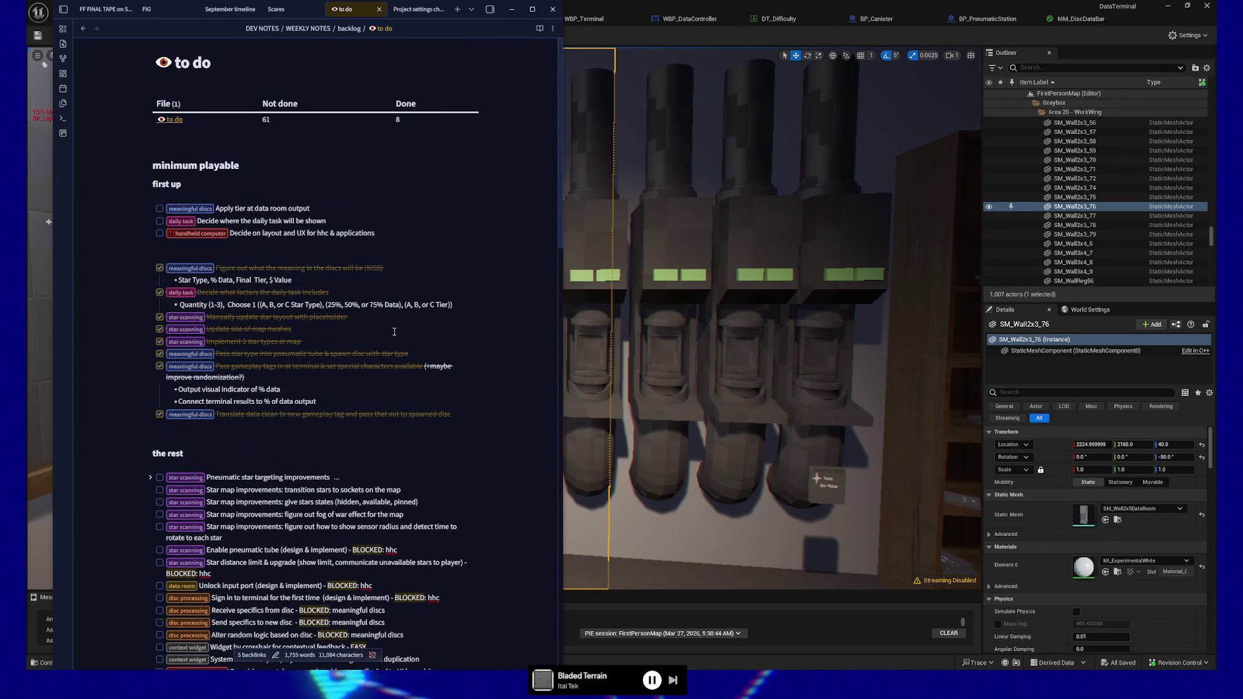
{"action": "left_click", "coordinate": [468, 412]}
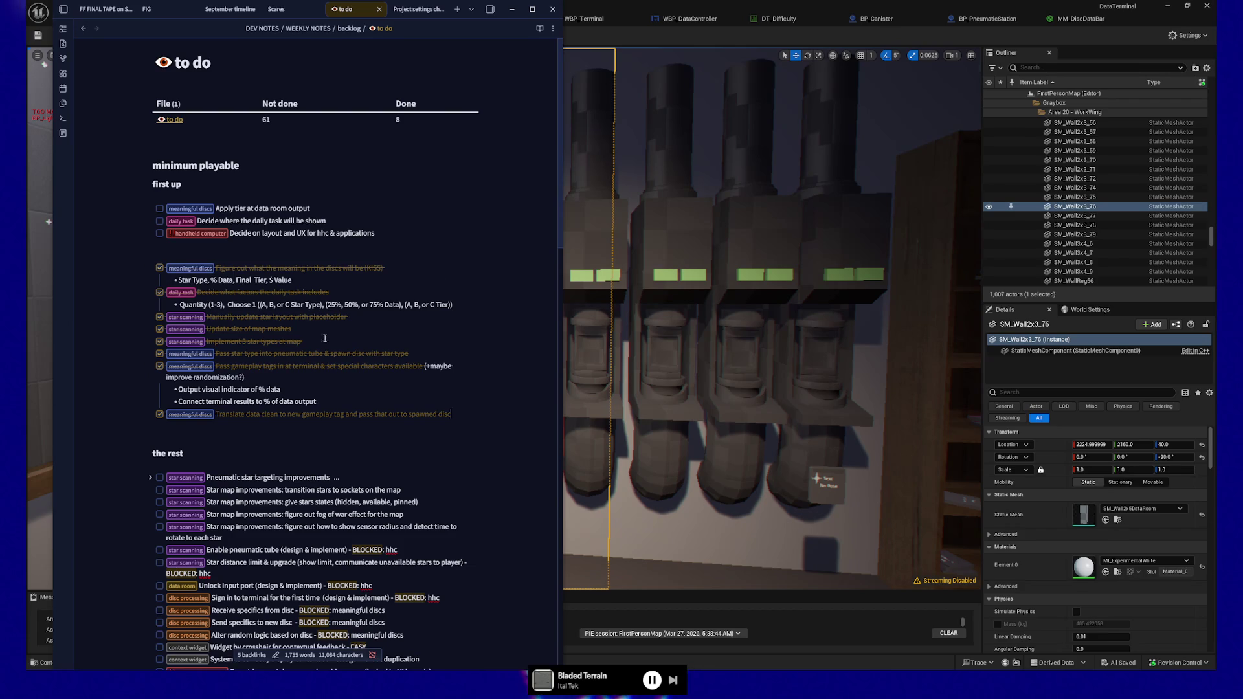
Collapse the sub-bullets of the Pass gameplay tags, daily task and first completed items
{"action": "left_click", "coordinate": [150, 367]}
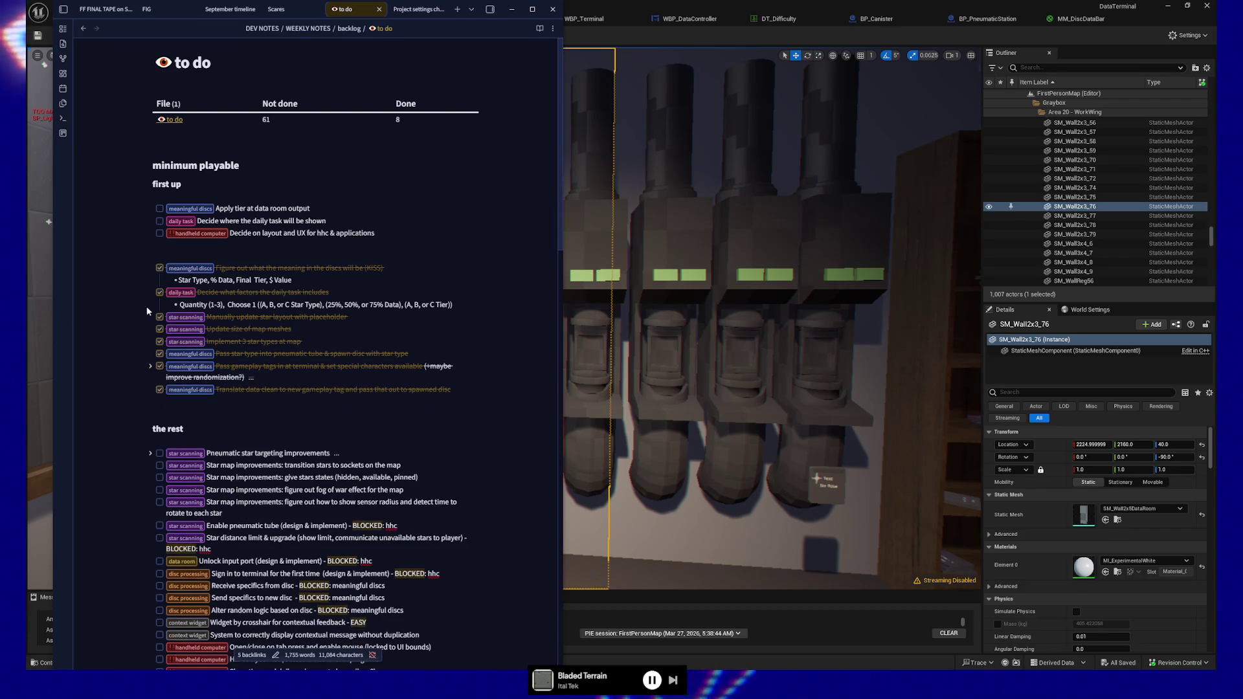
{"action": "left_click", "coordinate": [151, 293]}
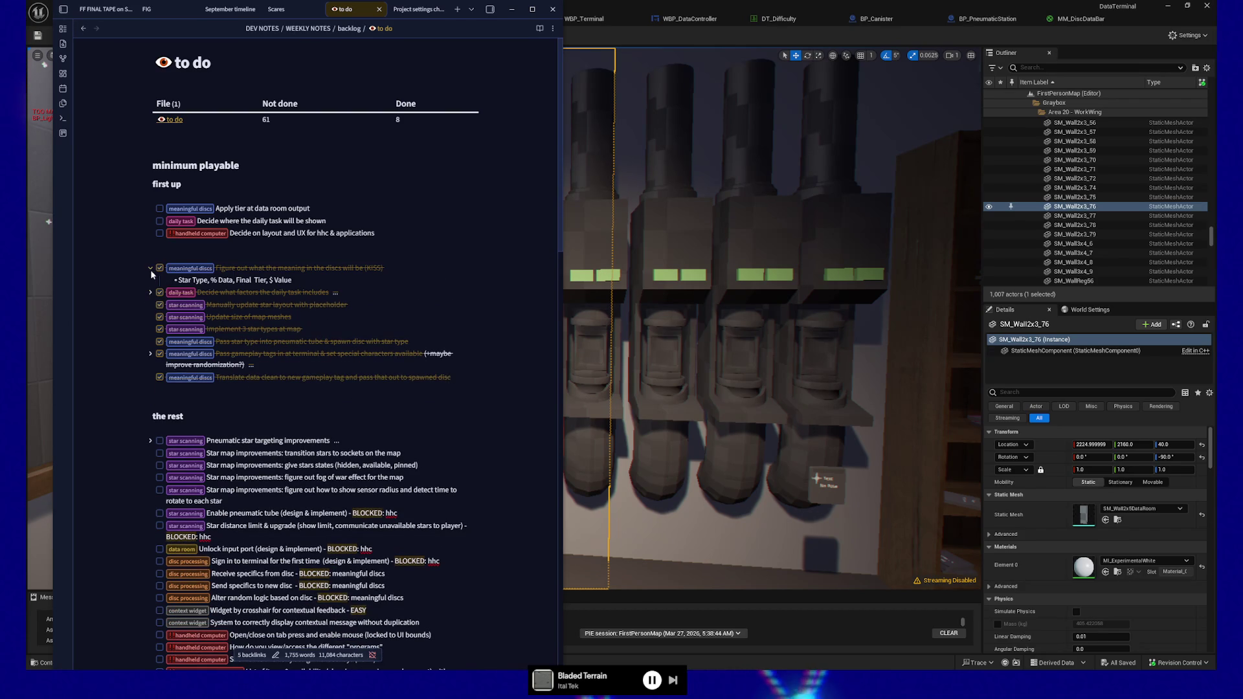
{"action": "left_click", "coordinate": [151, 267]}
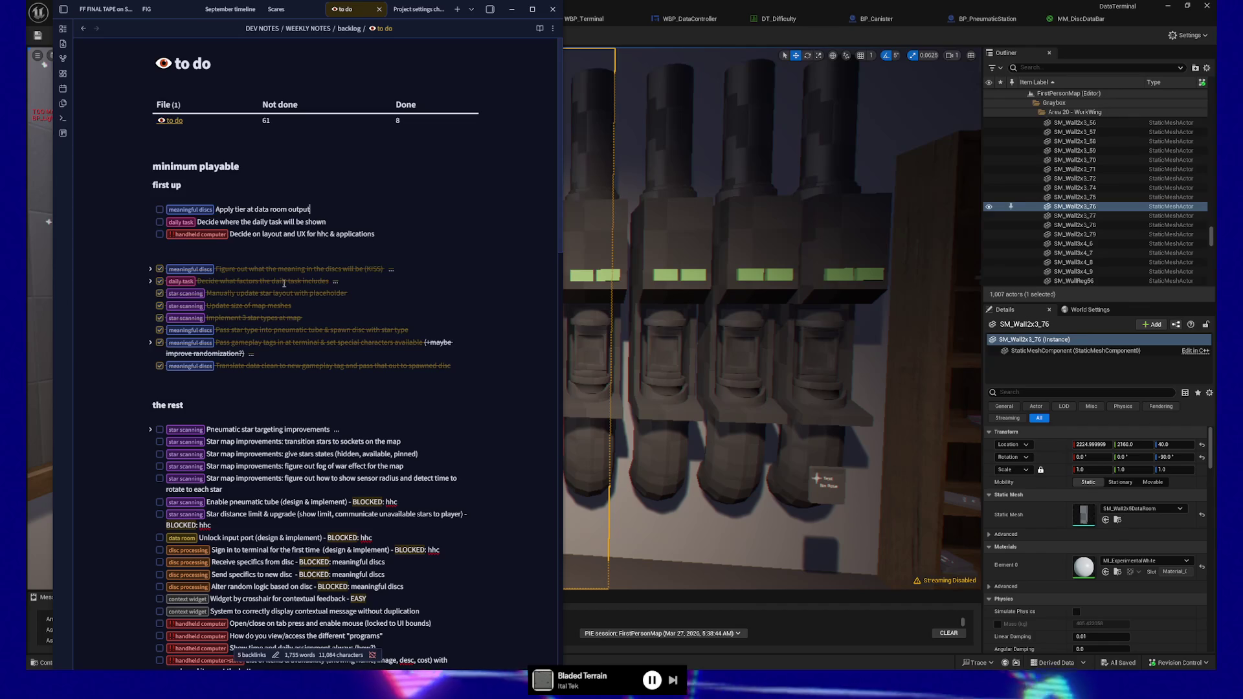
Bring the Unreal level editor window back in front of the Obsidian notes
{"action": "left_click", "coordinate": [777, 120]}
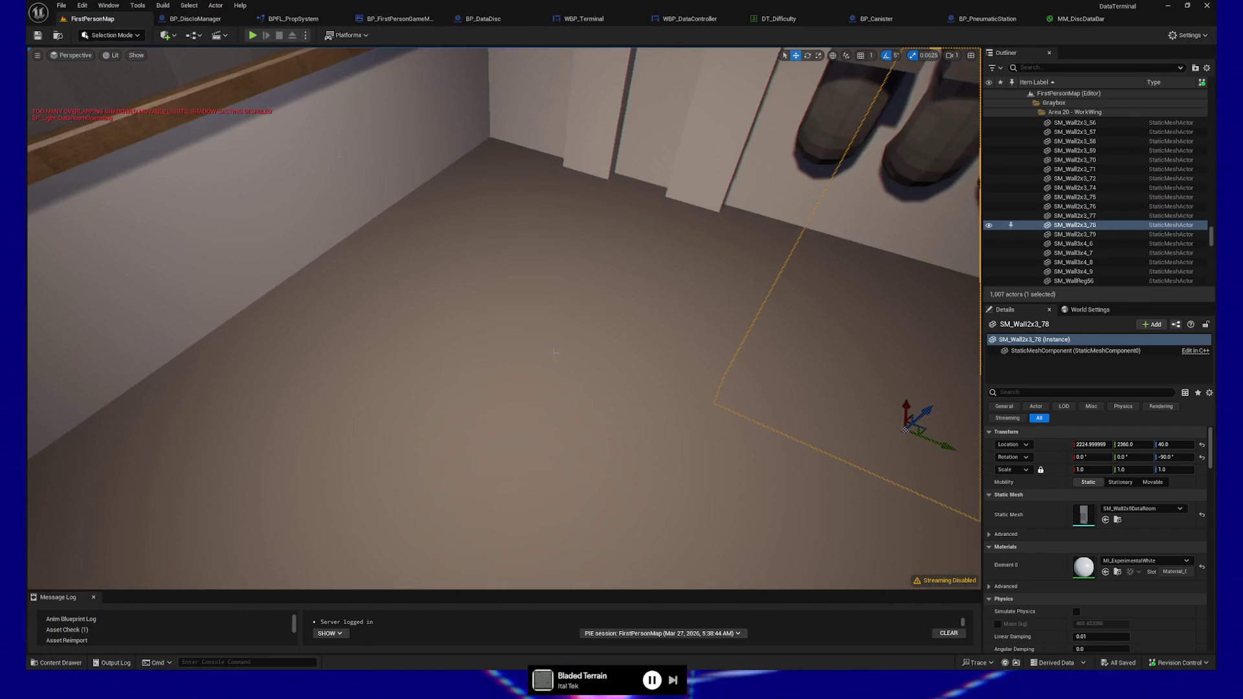
Select BP_SensorBundleController3 in the viewport and switch to BP_DiscIOManager's event graph
{"action": "key", "text": "g"}
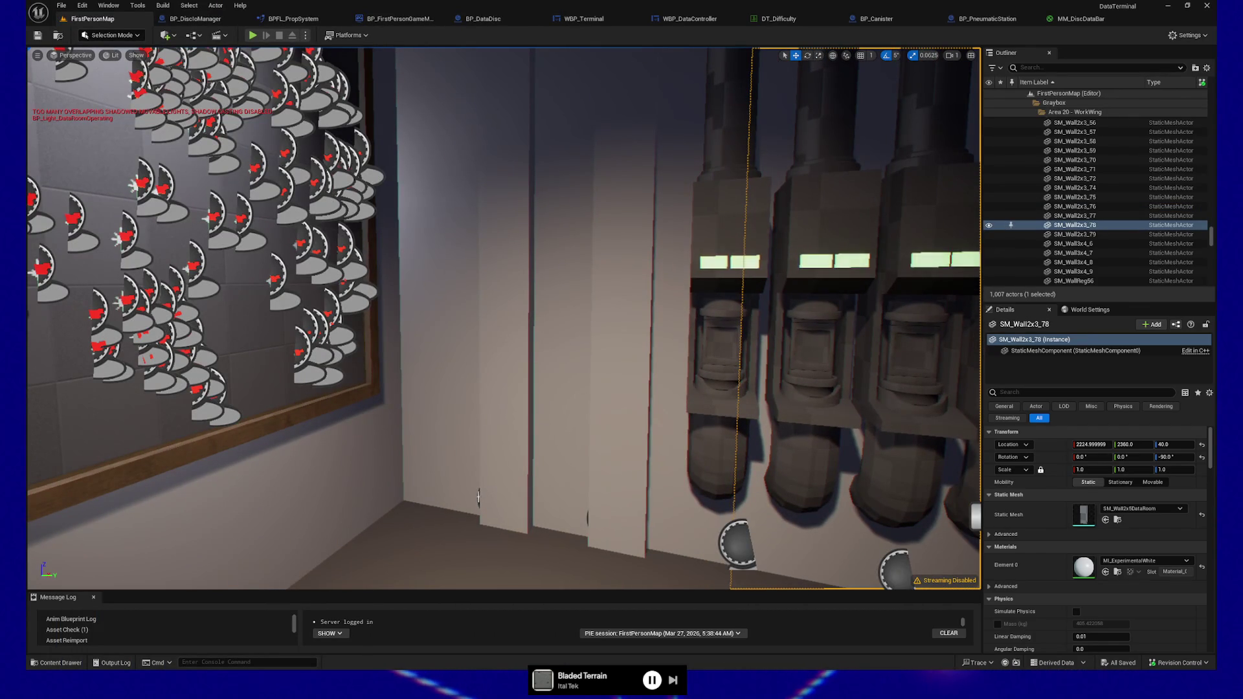
{"action": "left_click", "coordinate": [477, 495]}
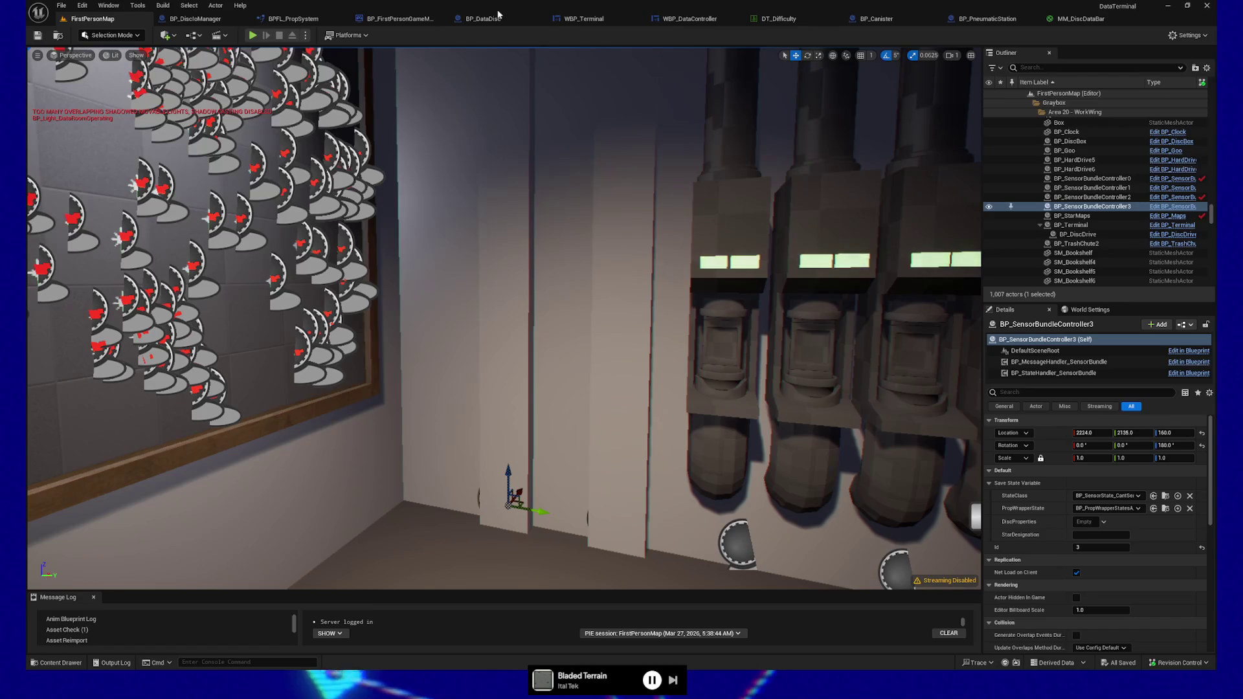
{"action": "left_click", "coordinate": [201, 20]}
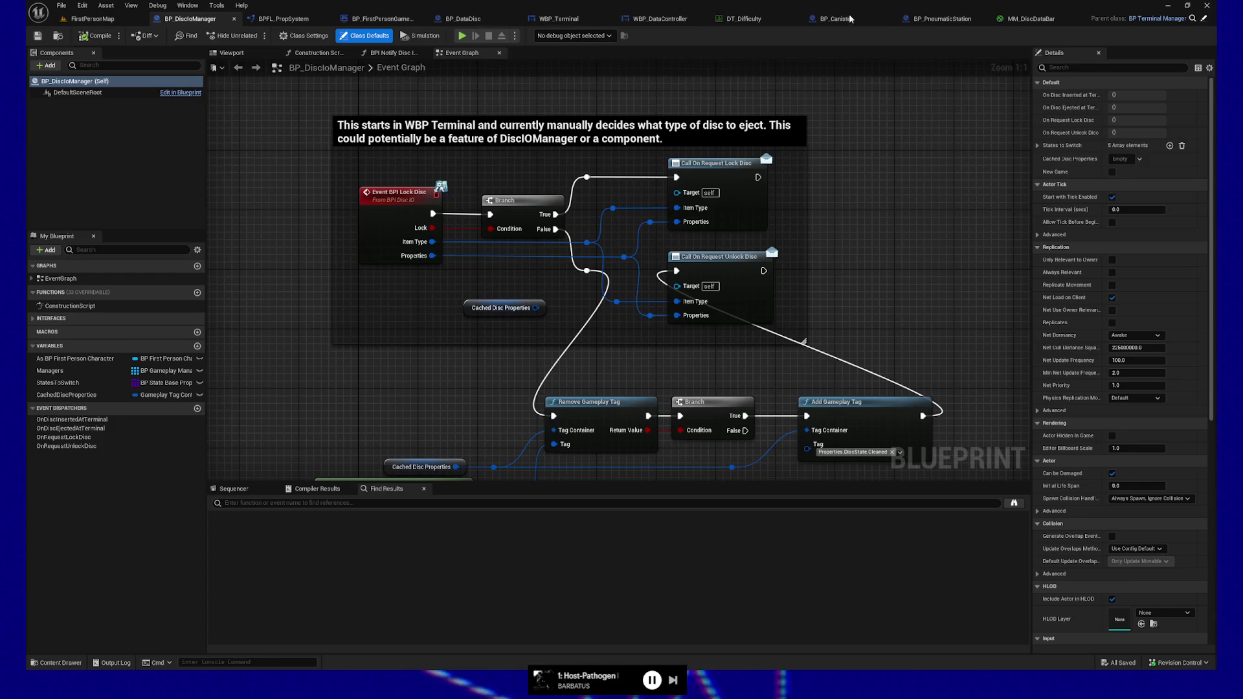
Glance at BP_Canister's construction script, then center BP_PneumaticStation's TODO note on disc properties
{"action": "left_click_drag", "start_coordinate": [836, 18], "coordinate": [974, 19]}
{"action": "left_click_drag", "start_coordinate": [567, 344], "coordinate": [648, 353]}
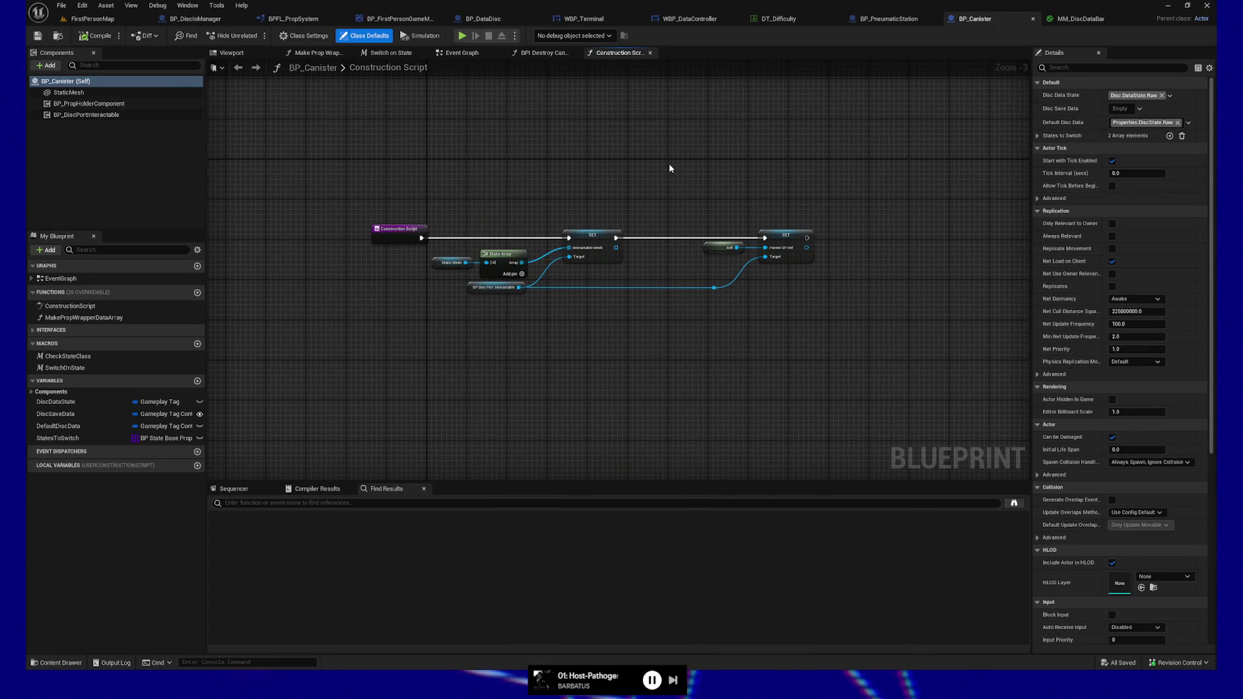
{"action": "left_click", "coordinate": [879, 19]}
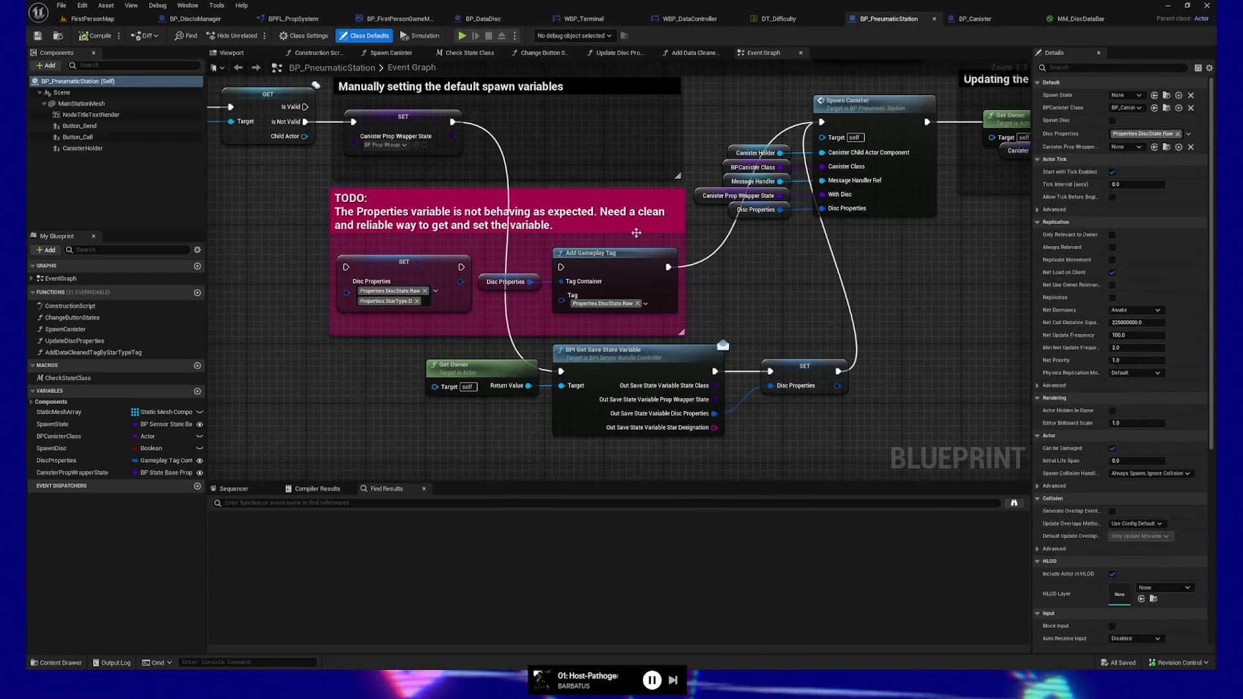
{"action": "left_click_drag", "start_coordinate": [341, 345], "coordinate": [401, 353]}
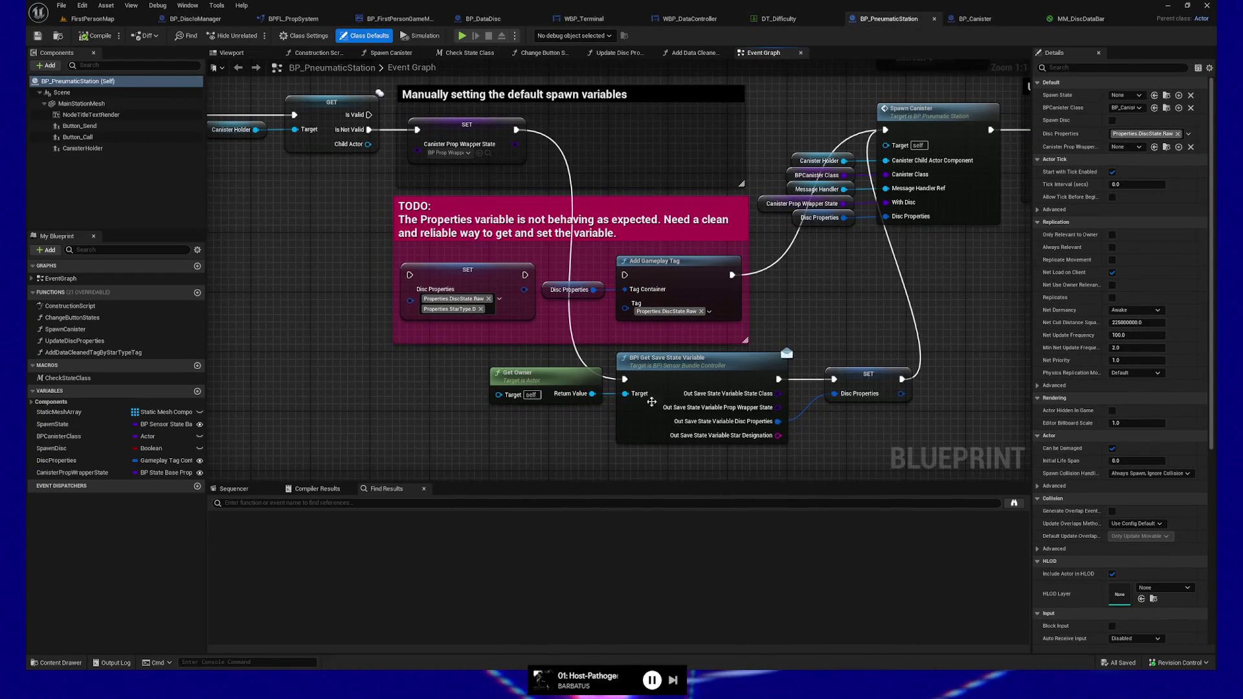
{"action": "left_click_drag", "start_coordinate": [578, 426], "coordinate": [481, 431]}
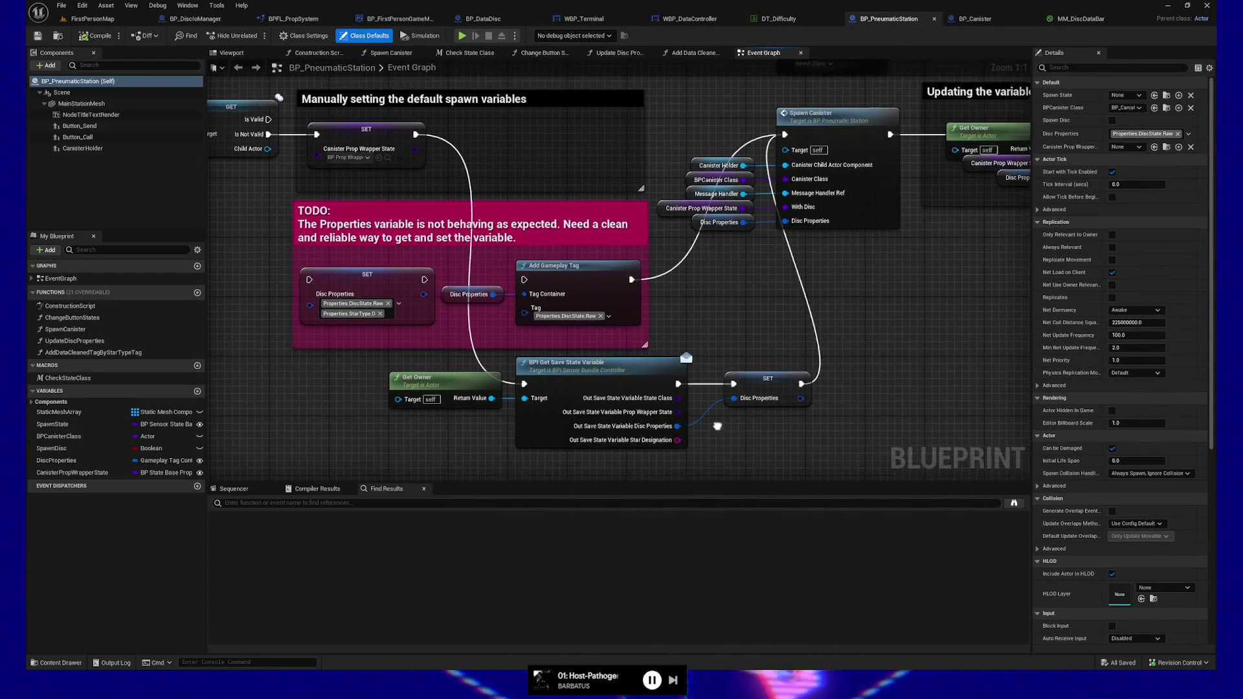
Re-center the pneumatic station's canister spawn nodes and bring up the Content Drawer
{"action": "left_click_drag", "start_coordinate": [716, 427], "coordinate": [716, 431]}
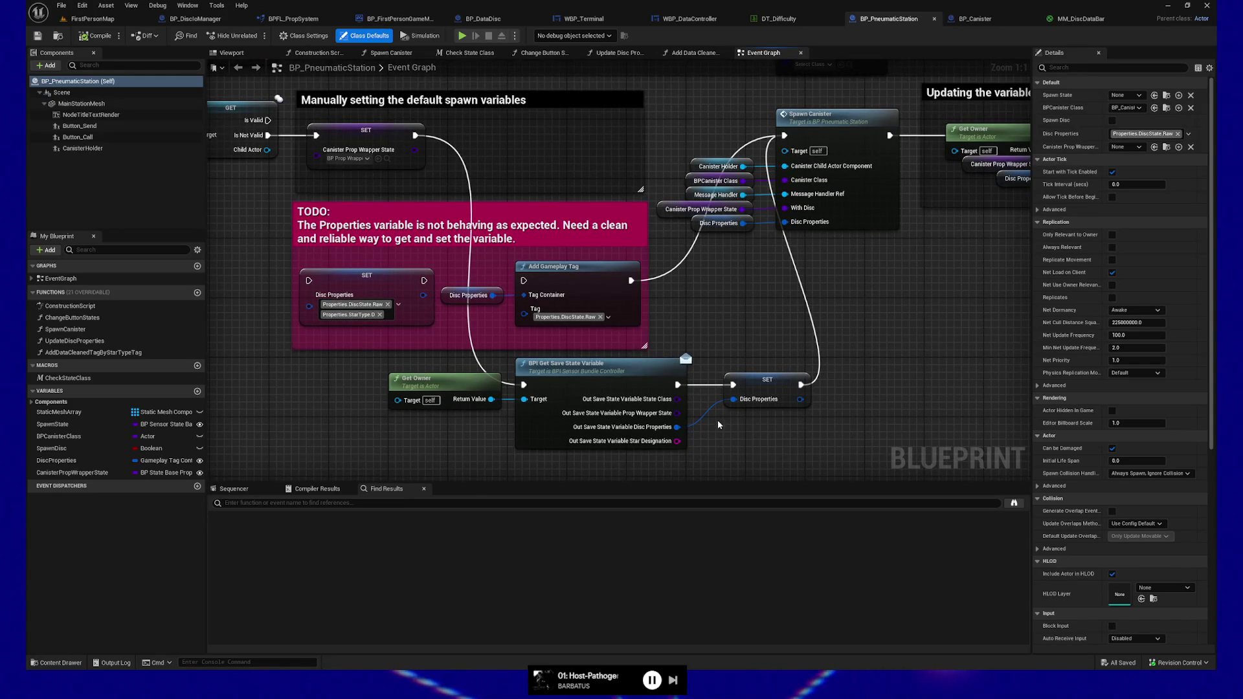
{"action": "mouse_move", "coordinate": [754, 335]}
{"action": "left_mouse_down"}
{"action": "mouse_move", "coordinate": [729, 325]}
{"action": "mouse_move", "coordinate": [787, 320]}
{"action": "left_mouse_up"}
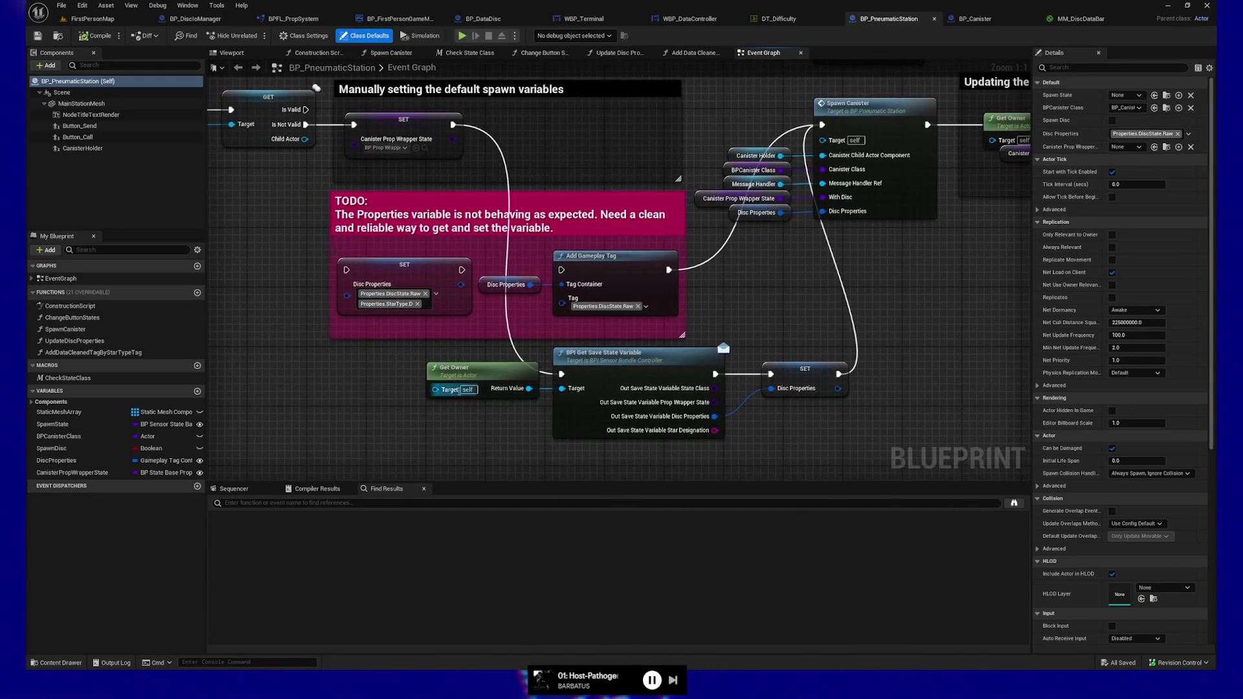
{"action": "left_click_drag", "start_coordinate": [442, 438], "coordinate": [493, 445]}
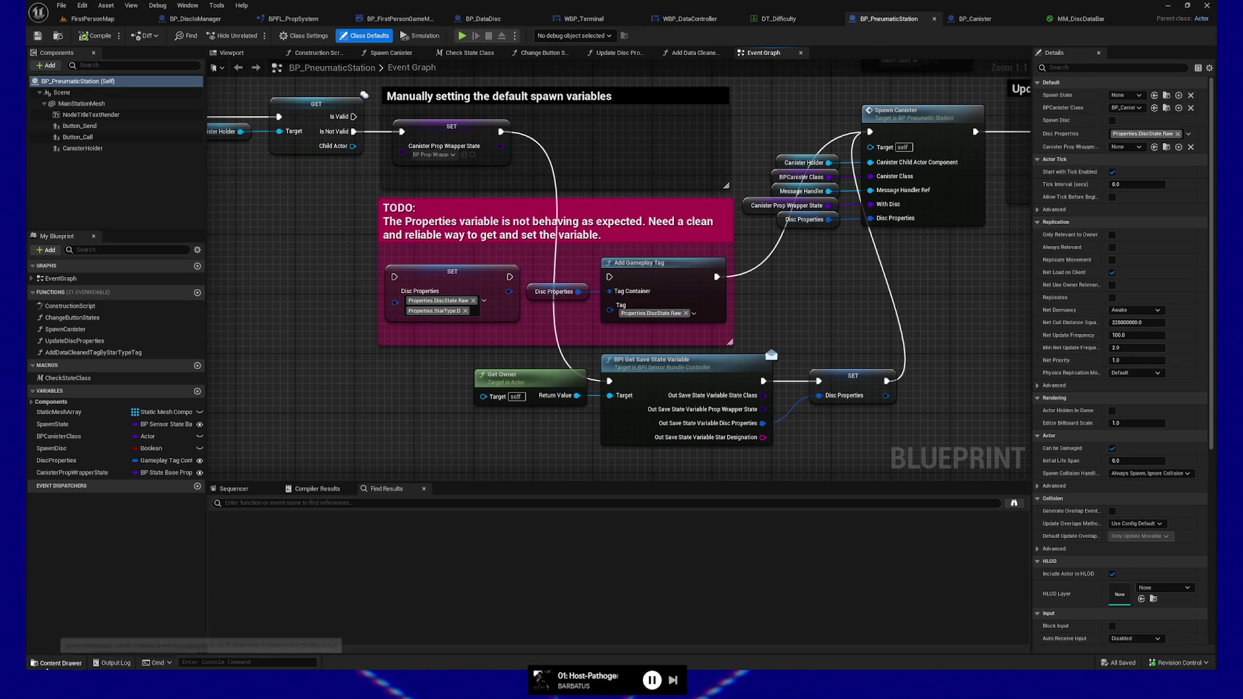
{"action": "left_click", "coordinate": [54, 662]}
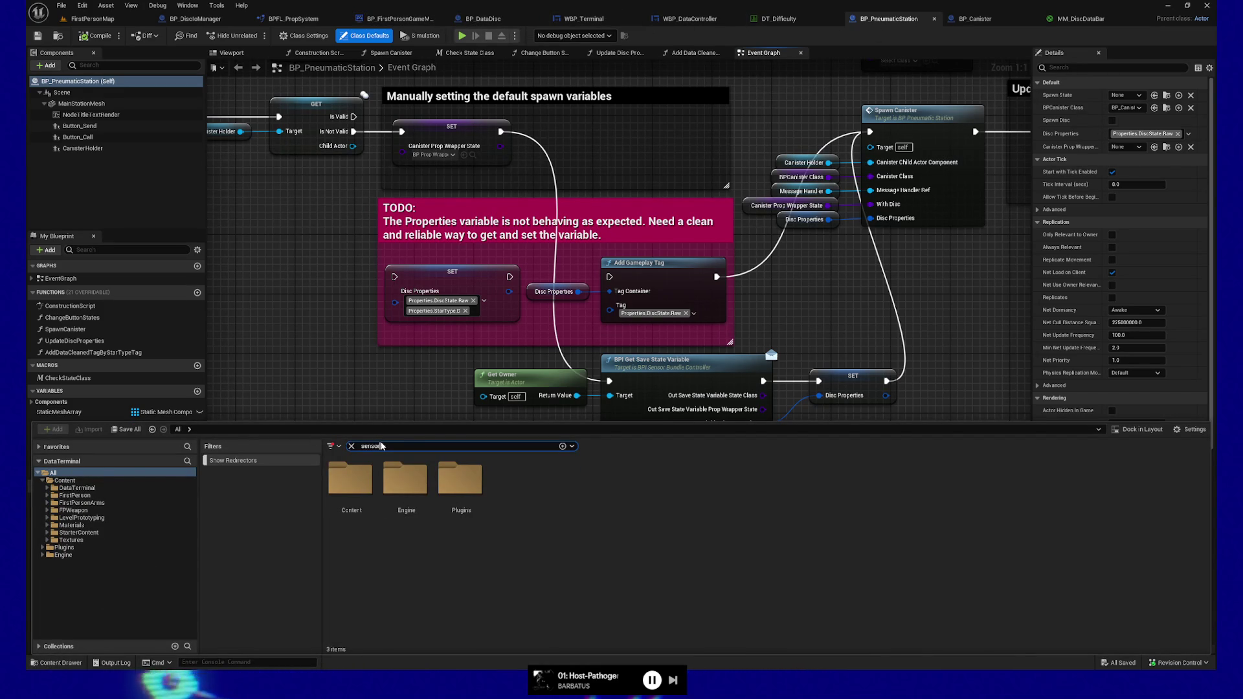
{"action": "type", "text": "bundle"}
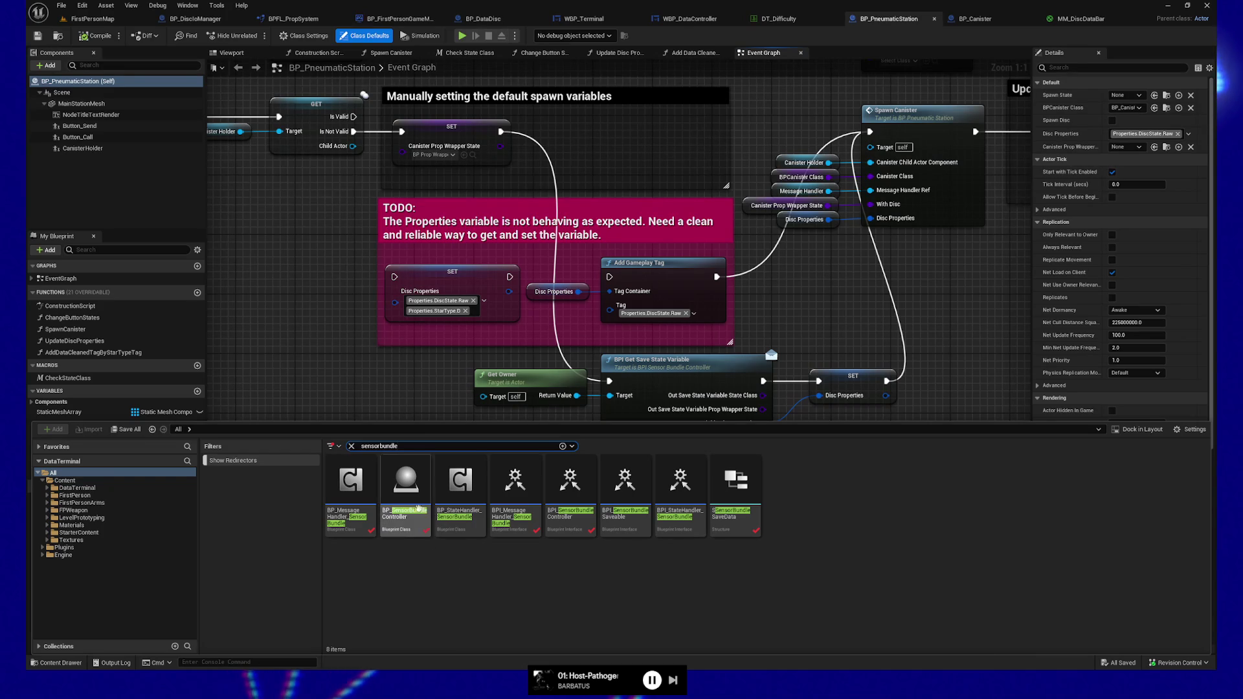
Open BP_SensorBundleController from the Content Drawer and dock it among the main tabs
{"action": "double_click", "coordinate": [412, 514]}
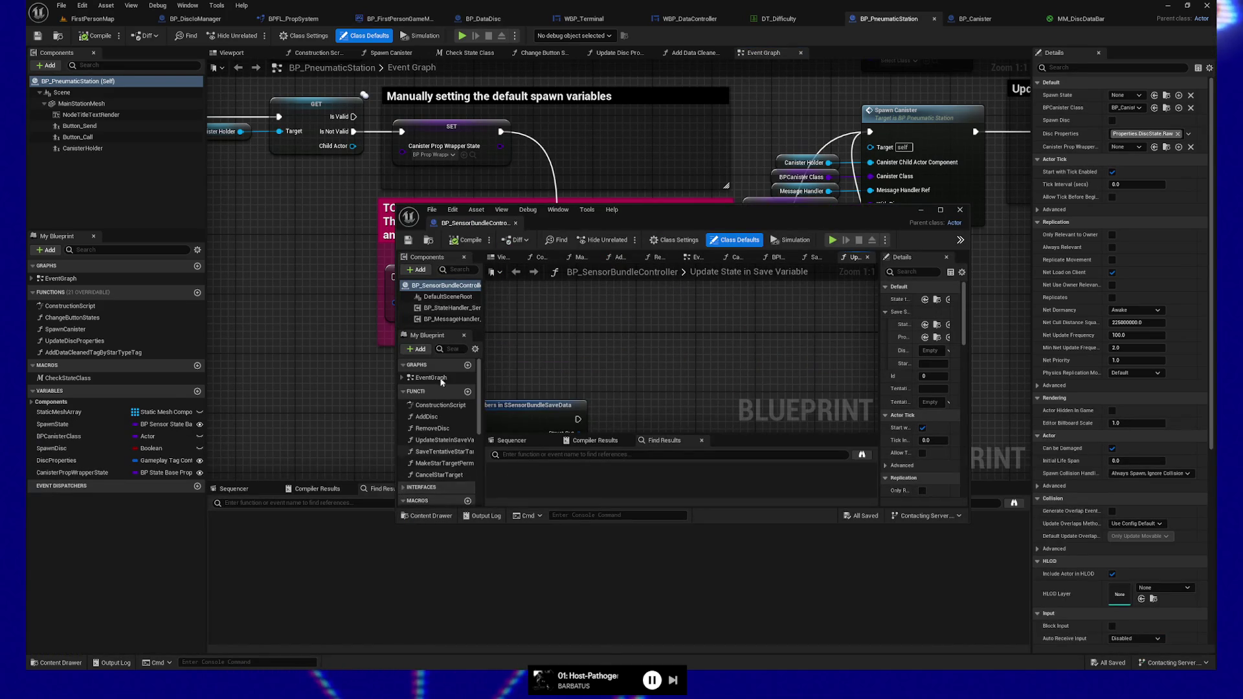
{"action": "left_click_drag", "start_coordinate": [476, 223], "coordinate": [825, 21]}
{"action": "mouse_move", "coordinate": [593, 393]}
{"action": "left_mouse_down"}
{"action": "mouse_move", "coordinate": [492, 402]}
{"action": "mouse_move", "coordinate": [774, 398]}
{"action": "mouse_move", "coordinate": [611, 389]}
{"action": "mouse_move", "coordinate": [752, 95]}
{"action": "left_mouse_up"}
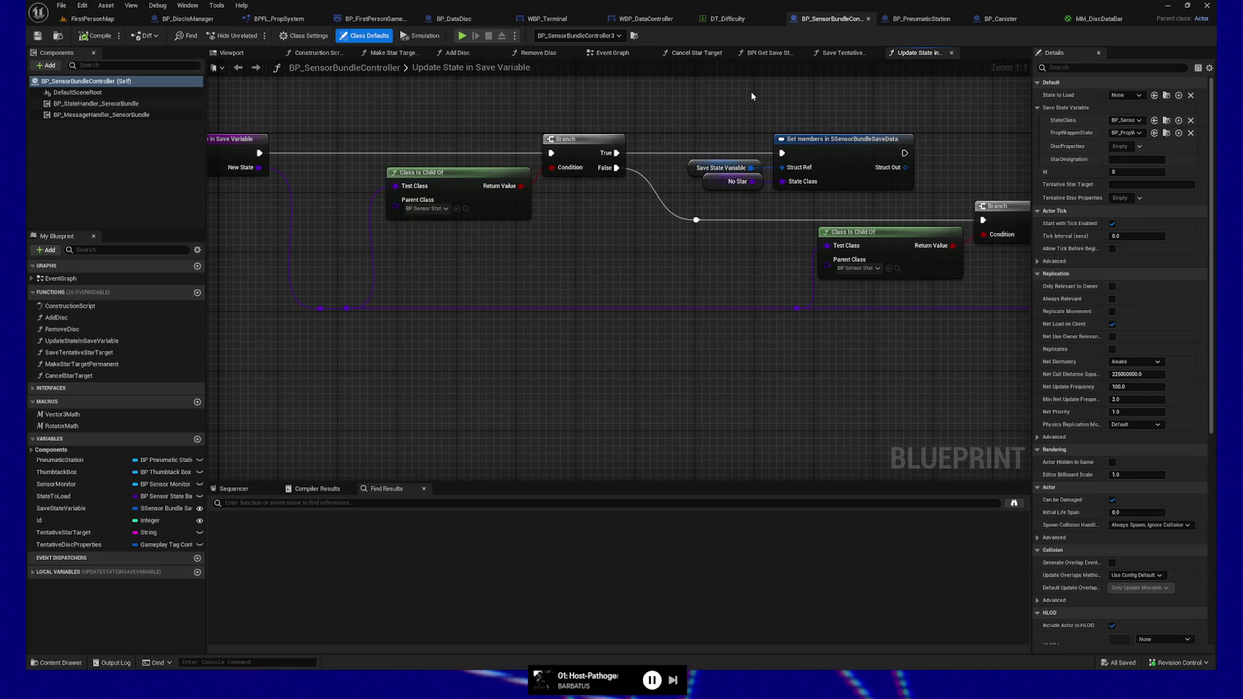
Show the Save Tentative Star Target graph and inspect its 3/23/26 STARTHERE comment
{"action": "left_click", "coordinate": [837, 54]}
{"action": "left_click_drag", "start_coordinate": [676, 375], "coordinate": [697, 370]}
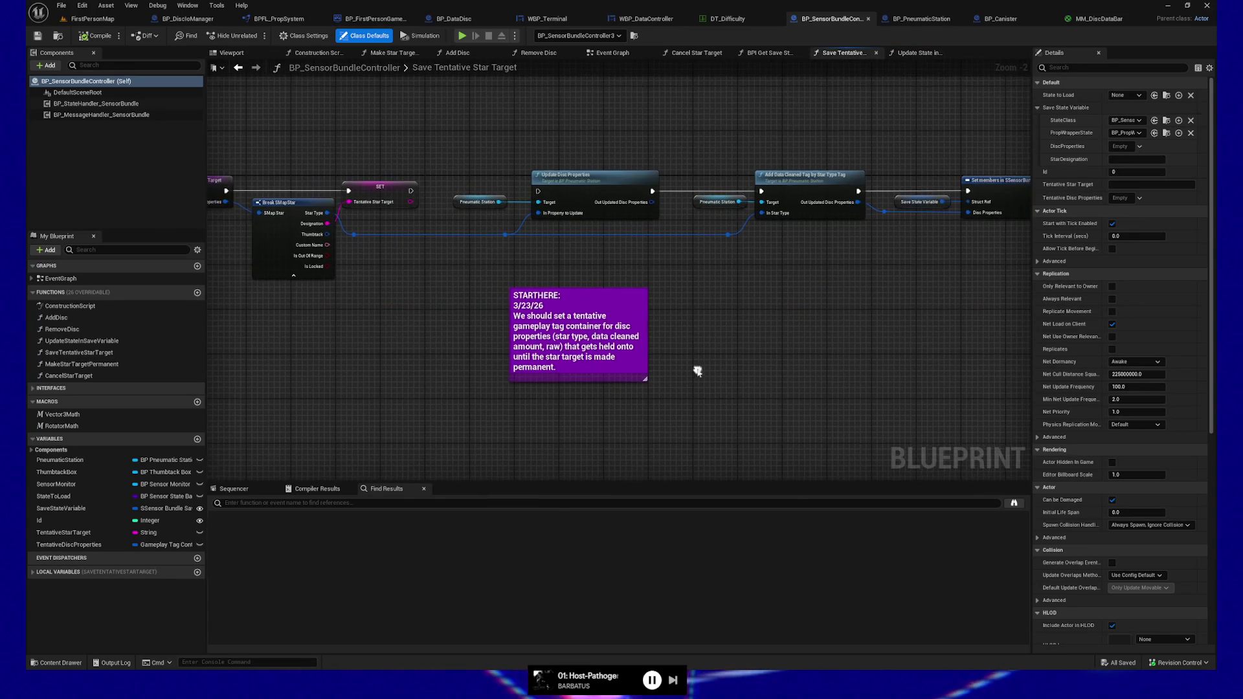
{"action": "left_click_drag", "start_coordinate": [450, 276], "coordinate": [702, 435]}
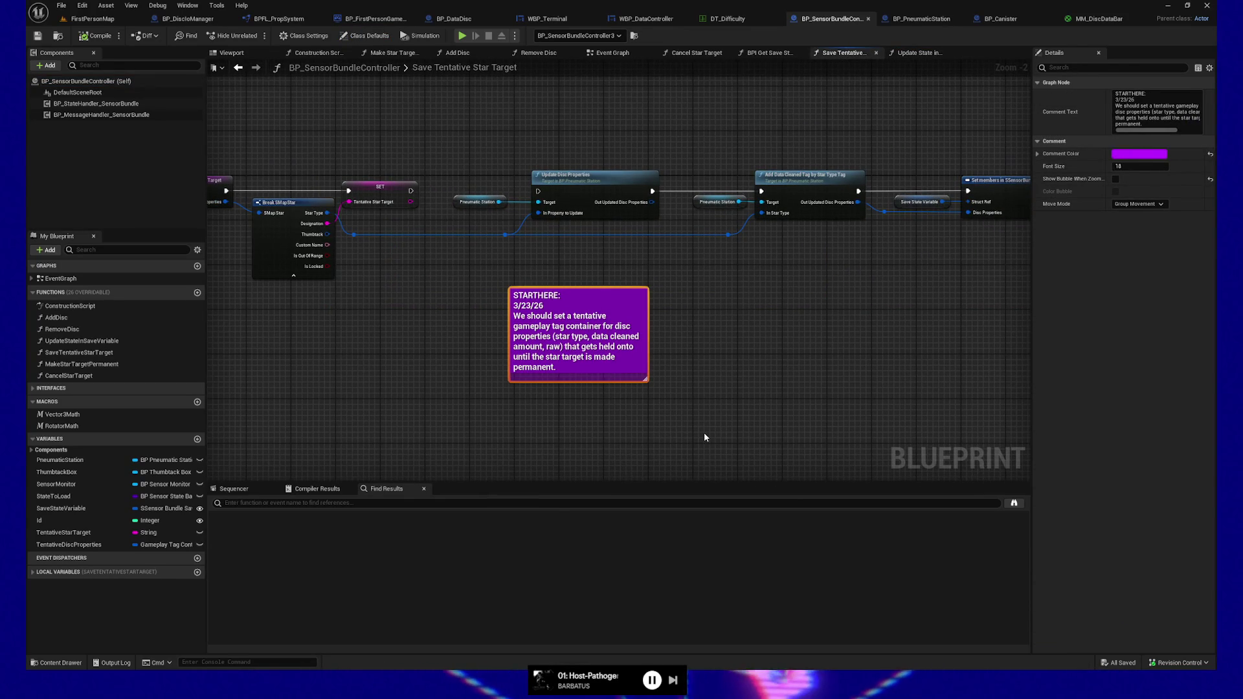
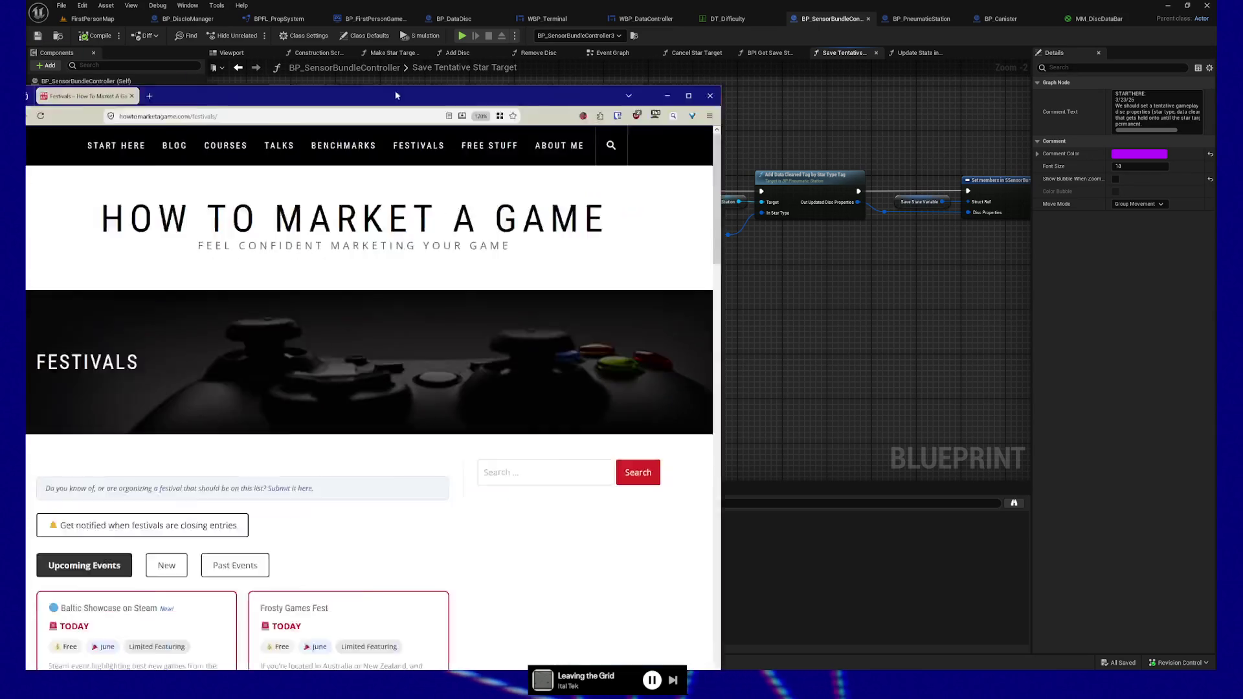
Drag the howtomarketagame.com festivals browser window over the Unreal Editor
{"action": "left_click_drag", "start_coordinate": [0, 3], "coordinate": [638, 2]}
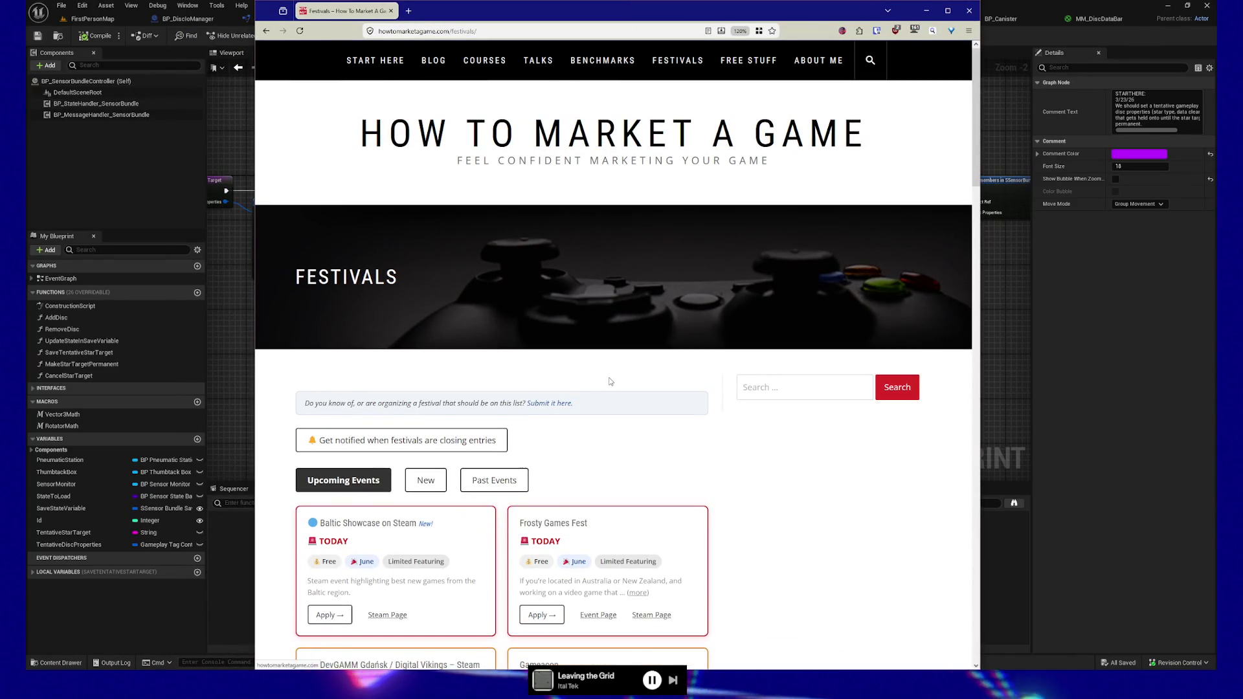
{"action": "scroll", "coordinate": [610, 382], "scroll_direction": "down", "scroll_amount": 3}
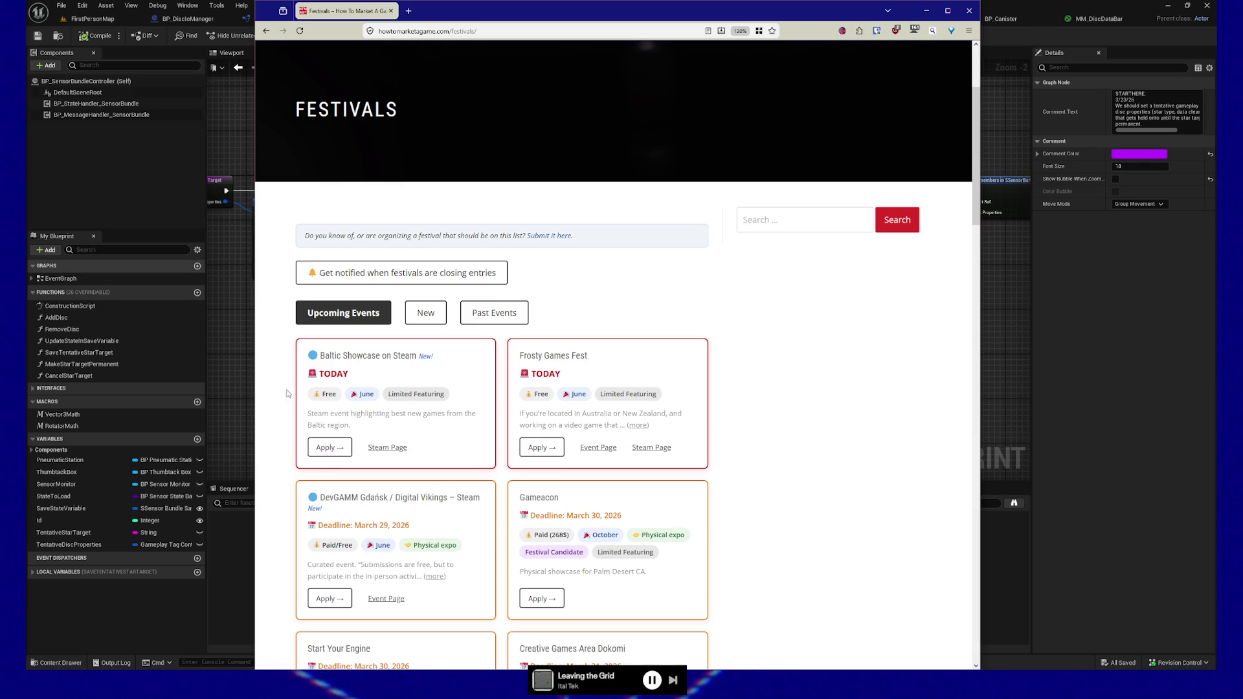
{"action": "scroll", "coordinate": [514, 379], "scroll_direction": "down", "scroll_amount": 2}
{"action": "scroll", "coordinate": [514, 379], "scroll_direction": "down", "scroll_amount": 1}
{"action": "scroll", "coordinate": [514, 379], "scroll_direction": "down", "scroll_amount": 1}
{"action": "scroll", "coordinate": [514, 378], "scroll_direction": "down", "scroll_amount": 1}
{"action": "scroll", "coordinate": [513, 379], "scroll_direction": "down", "scroll_amount": 2}
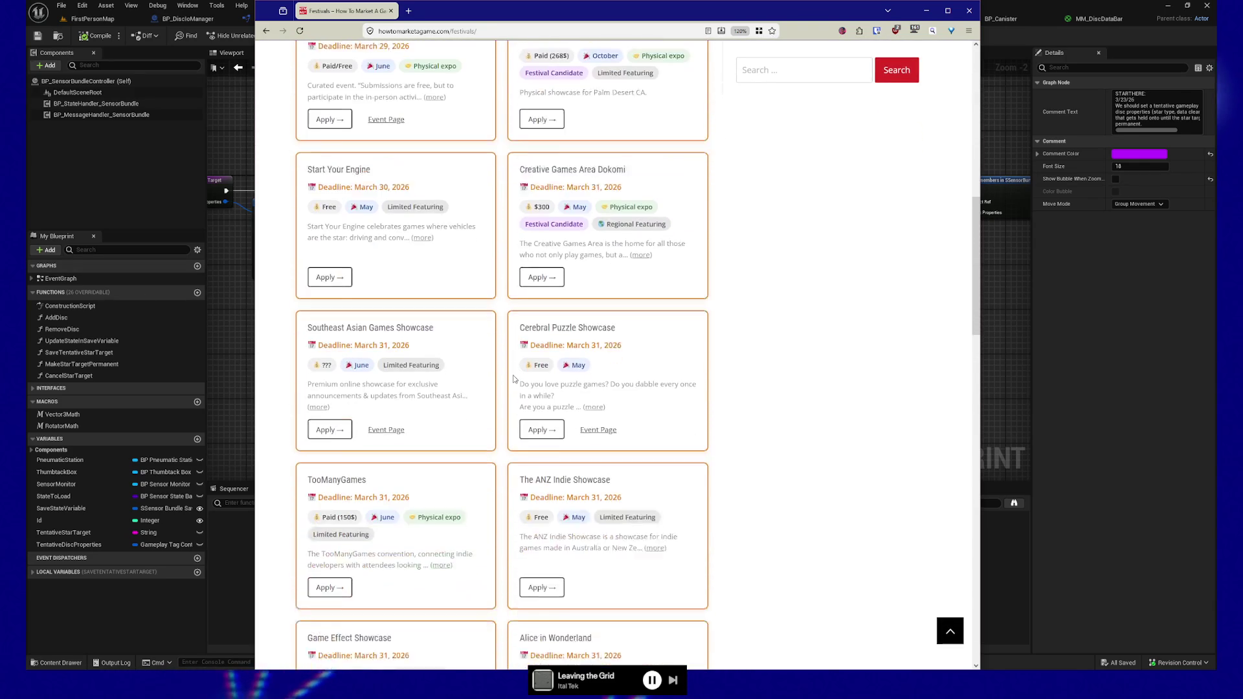
{"action": "scroll", "coordinate": [513, 379], "scroll_direction": "down", "scroll_amount": 1}
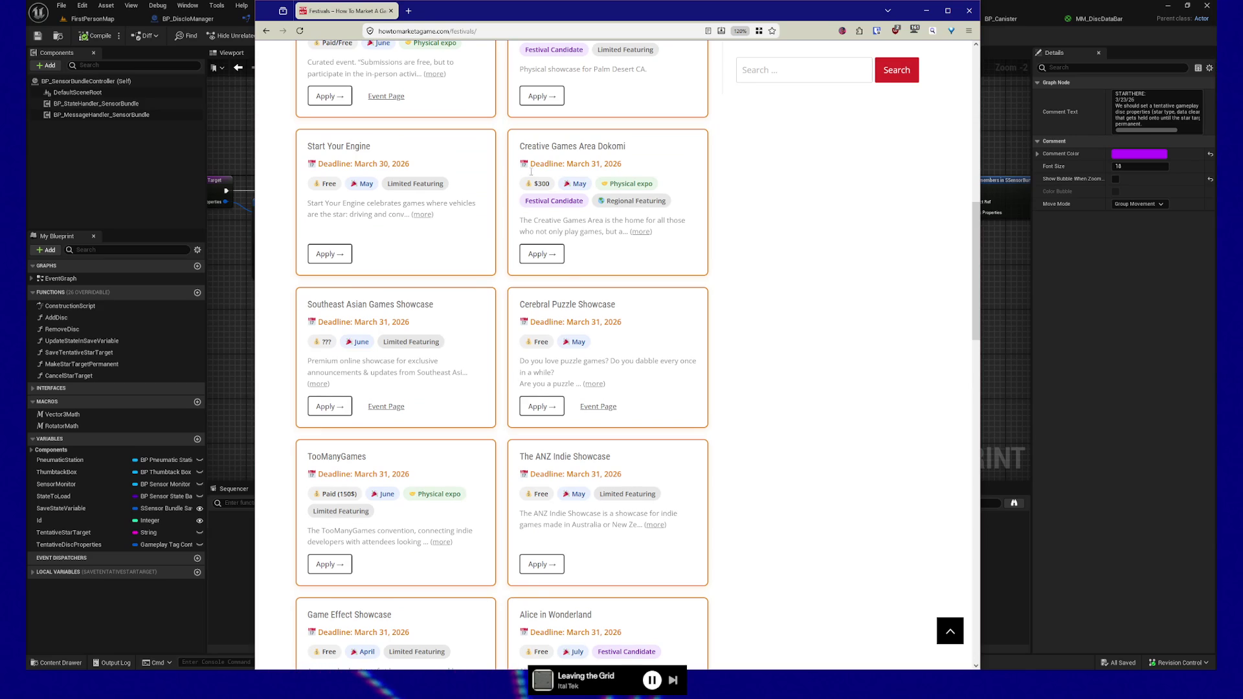
{"action": "scroll", "coordinate": [539, 249], "scroll_direction": "up", "scroll_amount": 8}
{"action": "scroll", "coordinate": [539, 248], "scroll_direction": "up", "scroll_amount": 4}
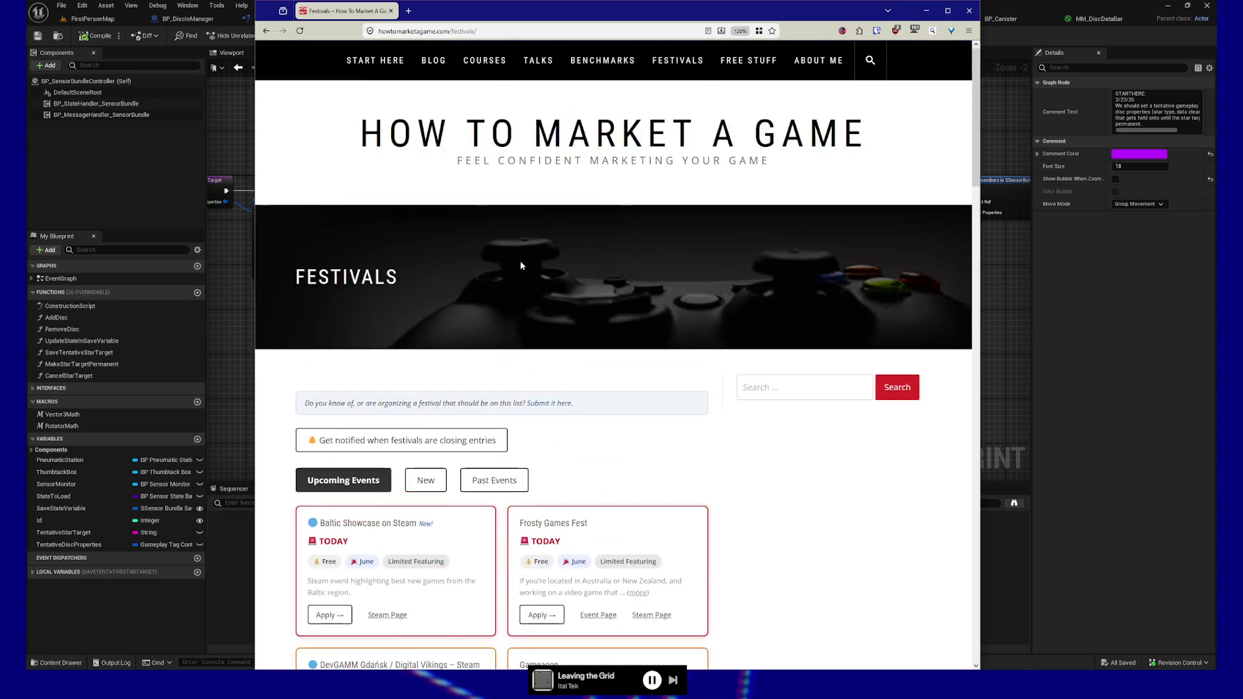
{"action": "scroll", "coordinate": [539, 248], "scroll_direction": "down", "scroll_amount": 2}
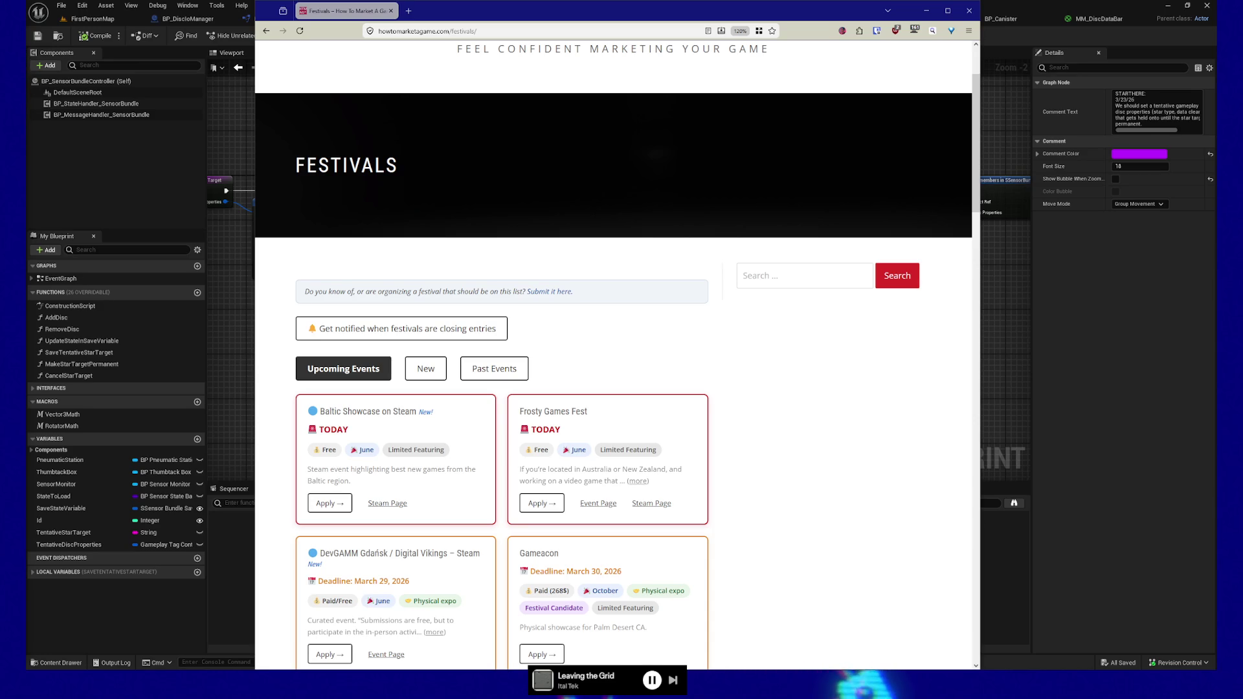
{"action": "scroll", "coordinate": [777, 463], "scroll_direction": "down", "scroll_amount": 2}
{"action": "scroll", "coordinate": [775, 465], "scroll_direction": "down", "scroll_amount": 1}
{"action": "scroll", "coordinate": [776, 466], "scroll_direction": "down", "scroll_amount": 1}
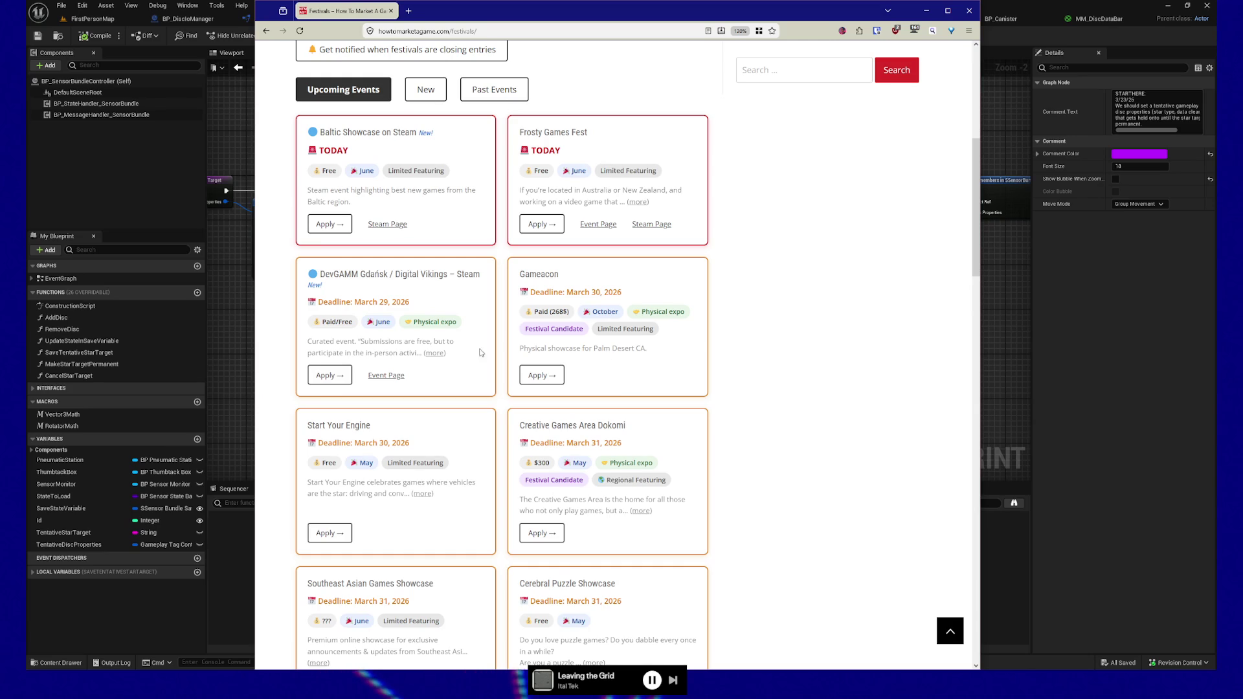
{"action": "scroll", "coordinate": [404, 359], "scroll_direction": "down", "scroll_amount": 3}
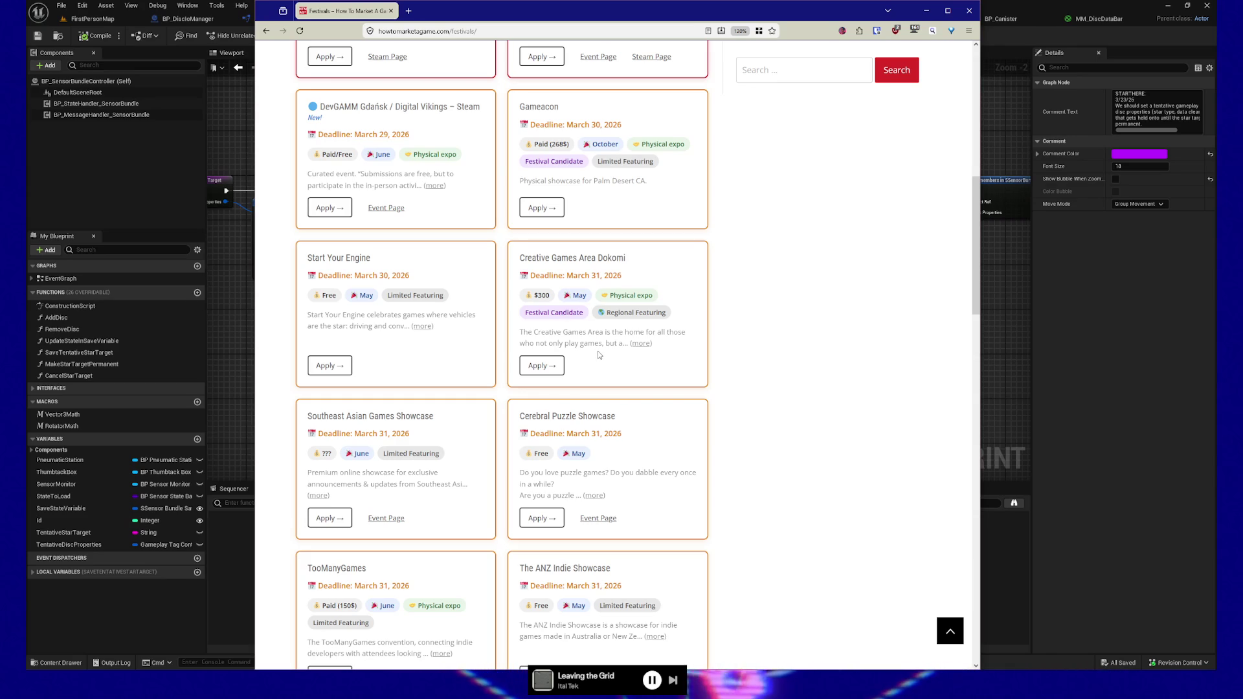
{"action": "scroll", "coordinate": [613, 360], "scroll_direction": "down", "scroll_amount": 1}
{"action": "scroll", "coordinate": [435, 396], "scroll_direction": "down", "scroll_amount": 2}
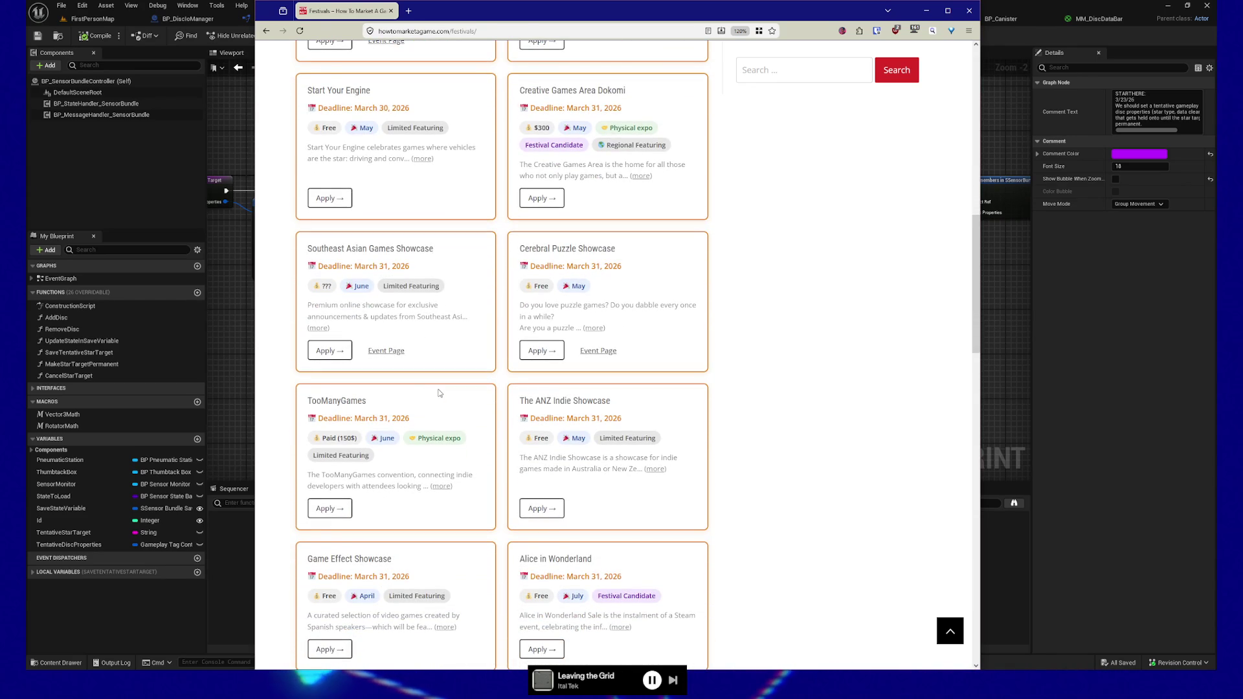
{"action": "scroll", "coordinate": [401, 471], "scroll_direction": "down", "scroll_amount": 2}
{"action": "scroll", "coordinate": [401, 472], "scroll_direction": "down", "scroll_amount": 3}
{"action": "scroll", "coordinate": [401, 473], "scroll_direction": "down", "scroll_amount": 4}
{"action": "scroll", "coordinate": [402, 473], "scroll_direction": "down", "scroll_amount": 5}
{"action": "scroll", "coordinate": [402, 472], "scroll_direction": "down", "scroll_amount": 3}
{"action": "scroll", "coordinate": [403, 474], "scroll_direction": "down", "scroll_amount": 3}
{"action": "scroll", "coordinate": [402, 474], "scroll_direction": "up", "scroll_amount": 2}
{"action": "scroll", "coordinate": [404, 476], "scroll_direction": "down", "scroll_amount": 2}
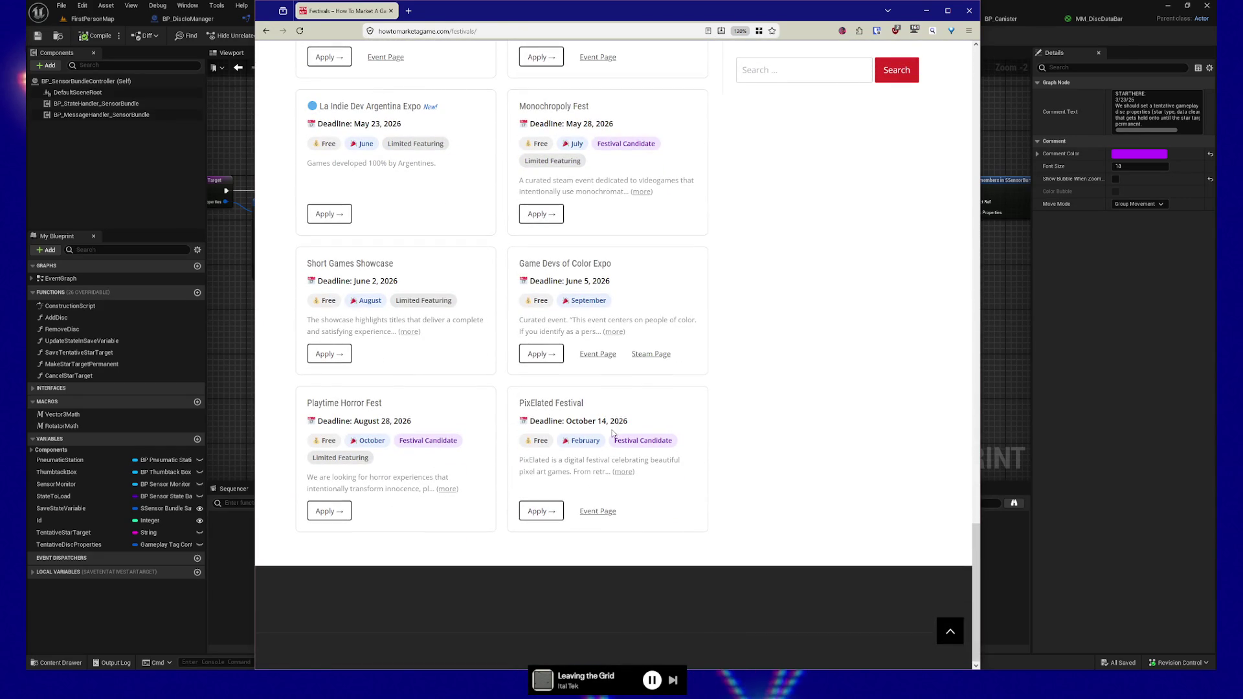
{"action": "scroll", "coordinate": [442, 416], "scroll_direction": "up", "scroll_amount": 2}
{"action": "scroll", "coordinate": [441, 416], "scroll_direction": "up", "scroll_amount": 3}
{"action": "scroll", "coordinate": [441, 415], "scroll_direction": "up", "scroll_amount": 5}
{"action": "scroll", "coordinate": [441, 415], "scroll_direction": "up", "scroll_amount": 3}
{"action": "scroll", "coordinate": [442, 415], "scroll_direction": "up", "scroll_amount": 3}
{"action": "scroll", "coordinate": [442, 412], "scroll_direction": "up", "scroll_amount": 3}
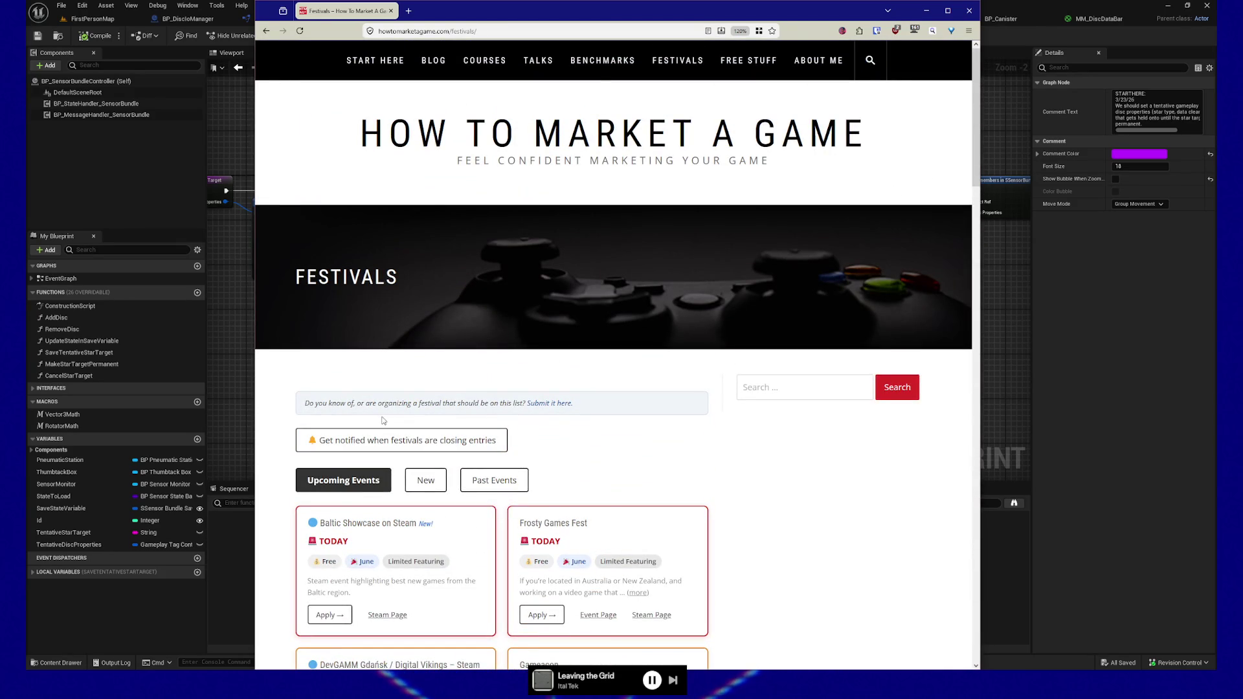
Alt+Tab away from the browser back to the Unreal Editor
{"action": "key", "text": "alt+Tab"}
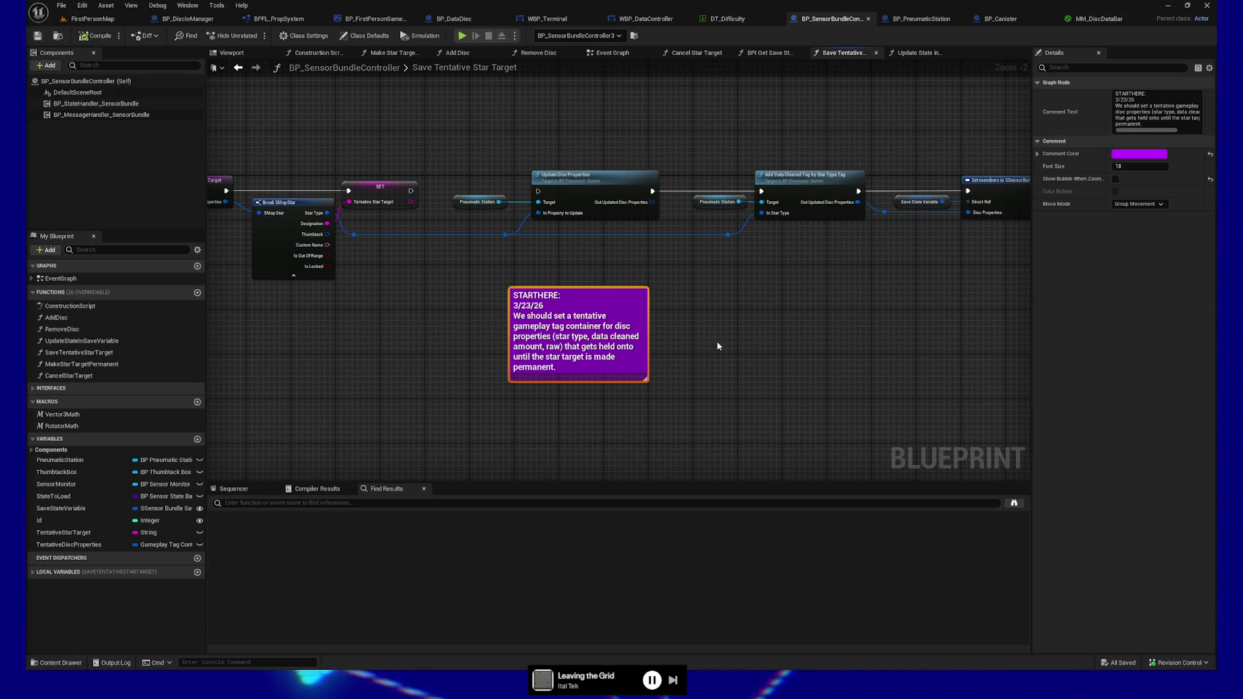
Select the purple STARTHERE comment note, then switch to the FirstPersonMap level tab
{"action": "left_click_drag", "start_coordinate": [708, 336], "coordinate": [695, 337]}
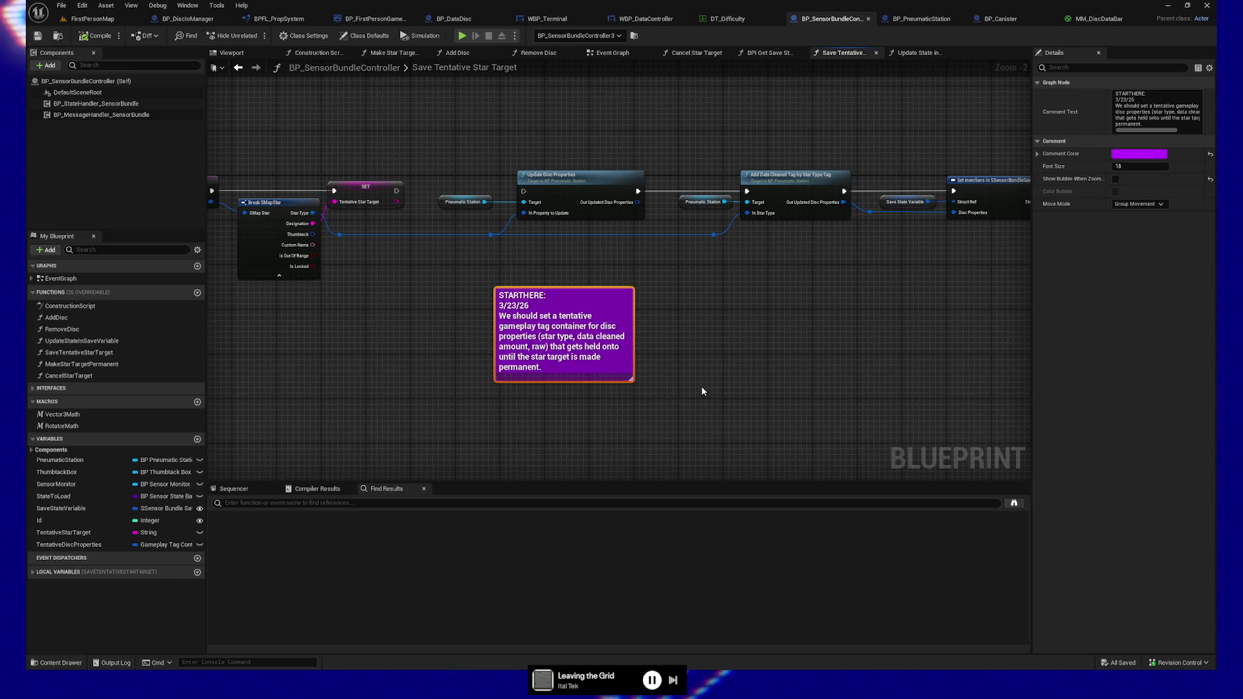
{"action": "left_click_drag", "start_coordinate": [702, 392], "coordinate": [695, 383]}
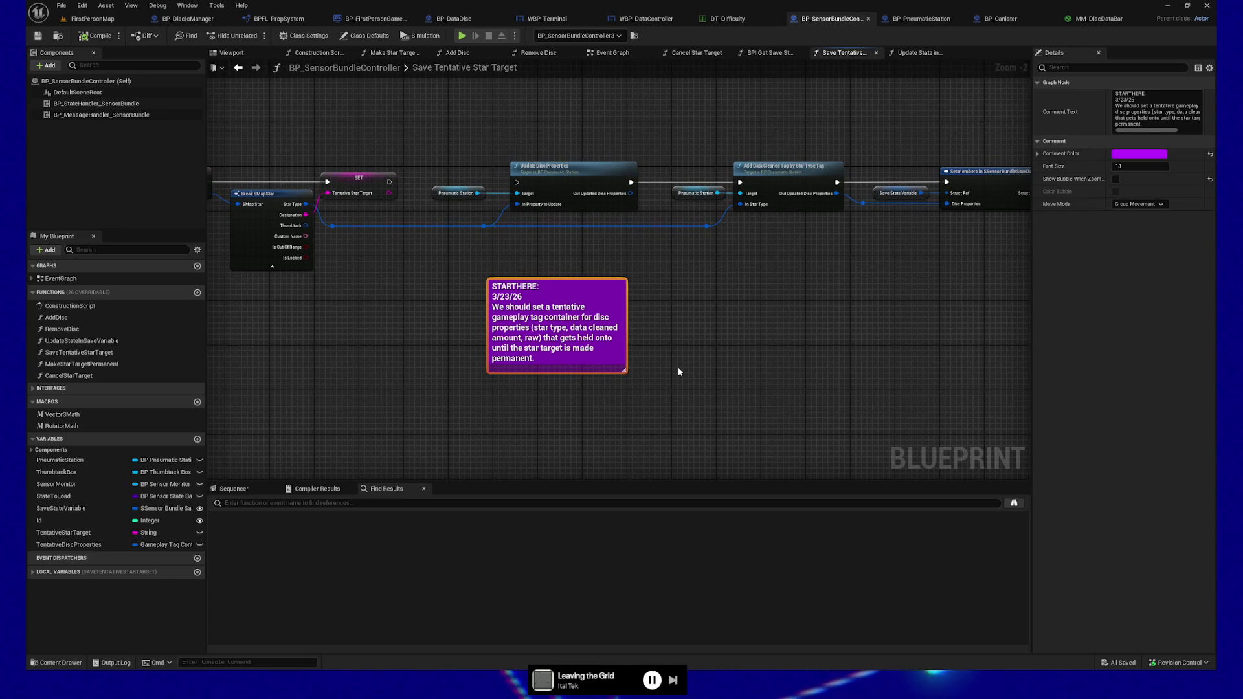
{"action": "scroll", "coordinate": [640, 371], "scroll_direction": "up", "scroll_amount": 1}
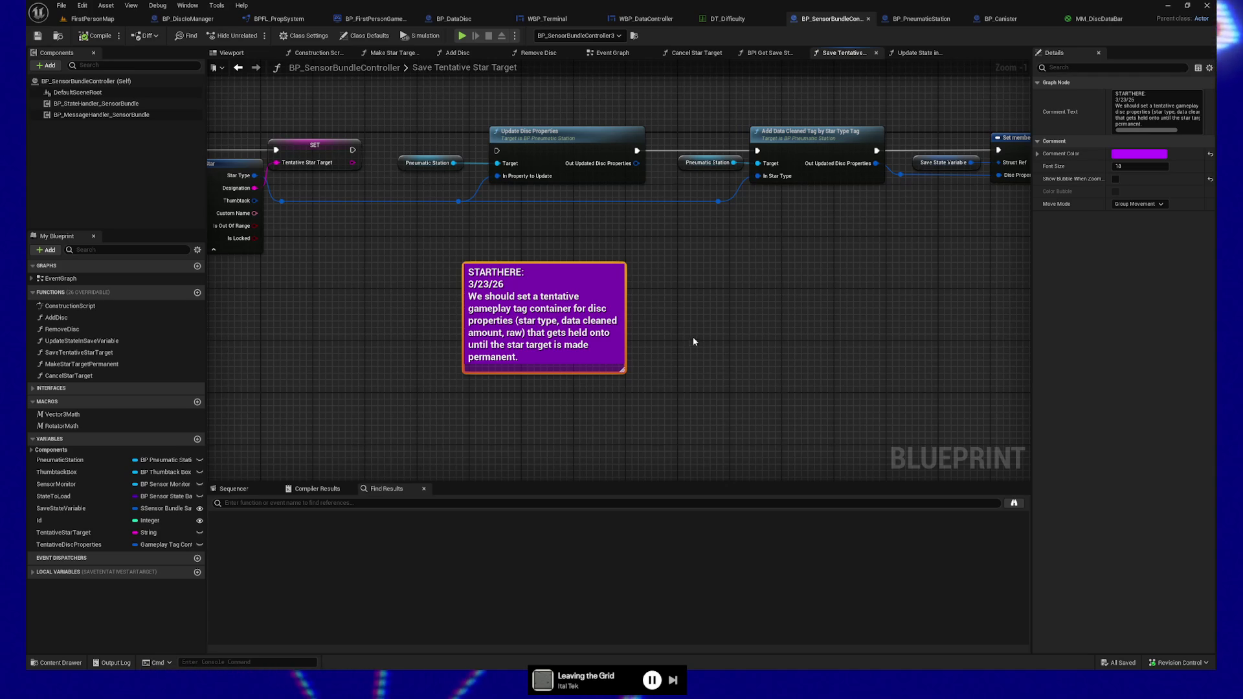
{"action": "scroll", "coordinate": [672, 331], "scroll_direction": "up", "scroll_amount": 1}
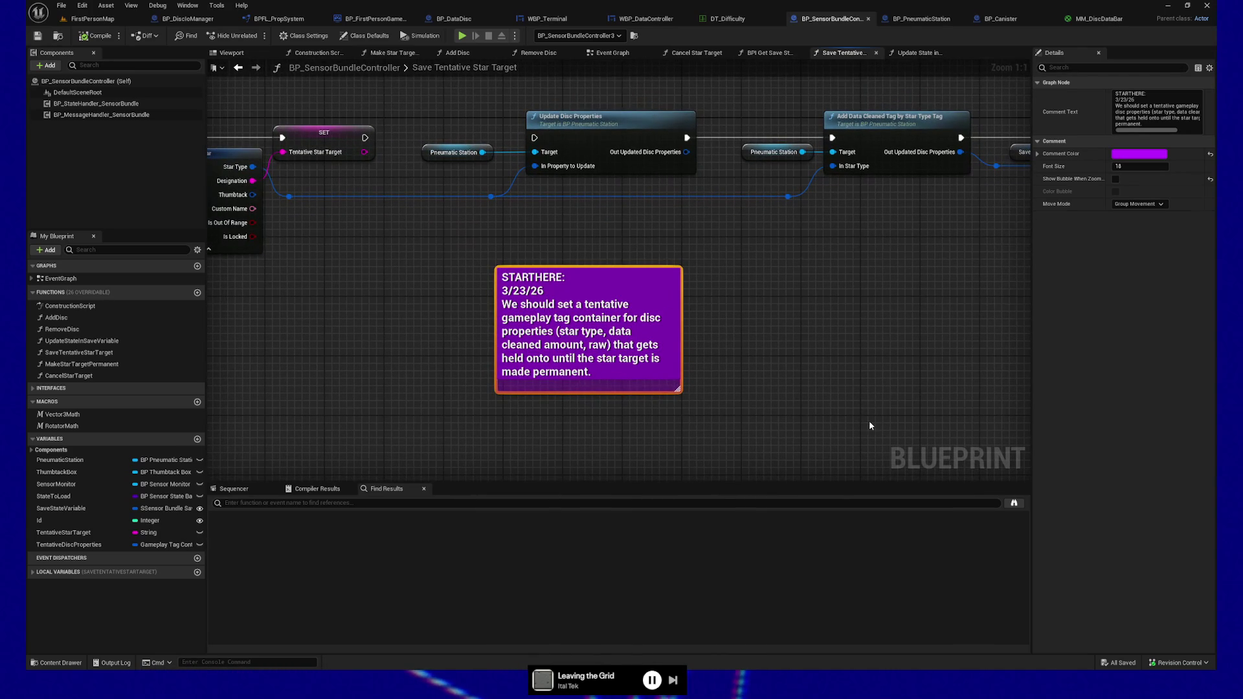
{"action": "left_click_drag", "start_coordinate": [467, 236], "coordinate": [758, 441]}
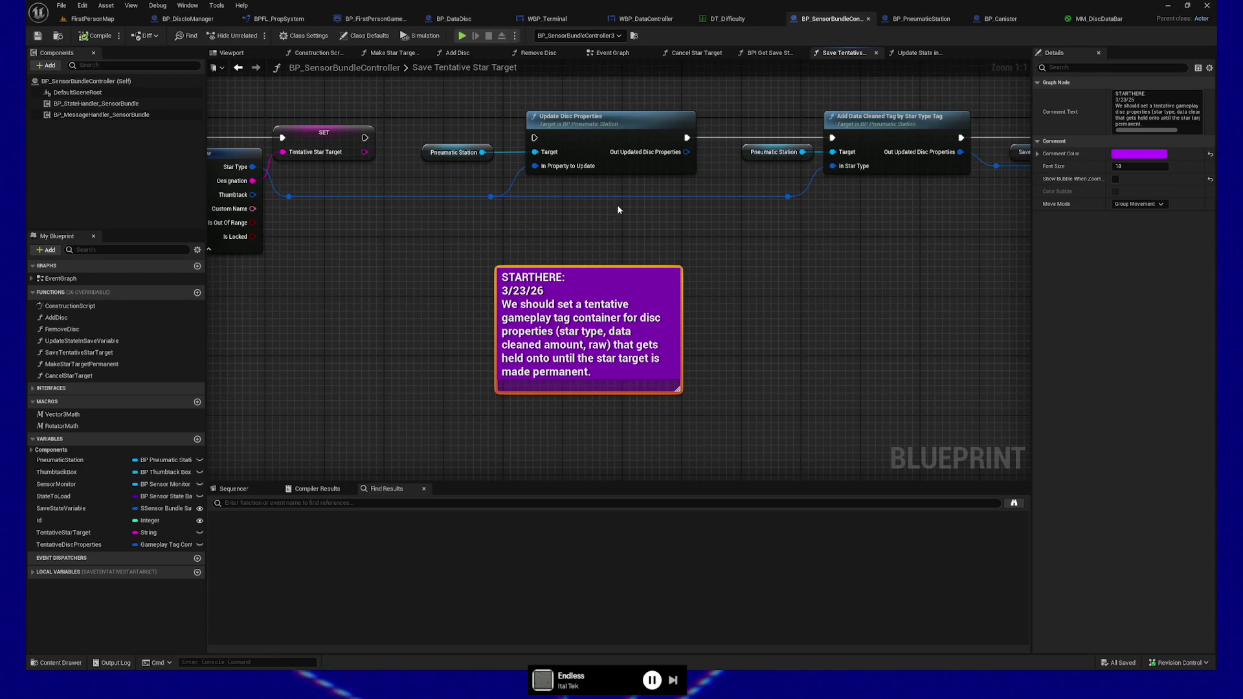
{"action": "left_click", "coordinate": [105, 18]}
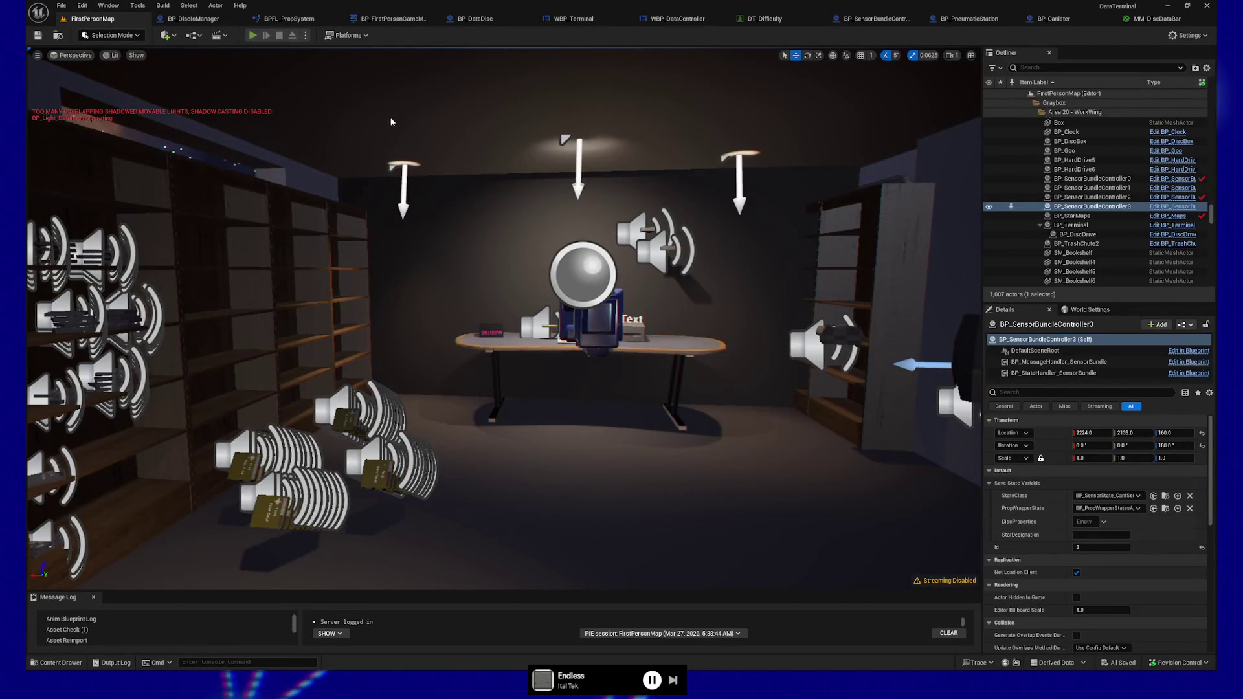
Start the play-test, pick up a data card and launch the MEGA DATA UTILITY on the desk terminal
{"action": "key", "text": "alt+p"}
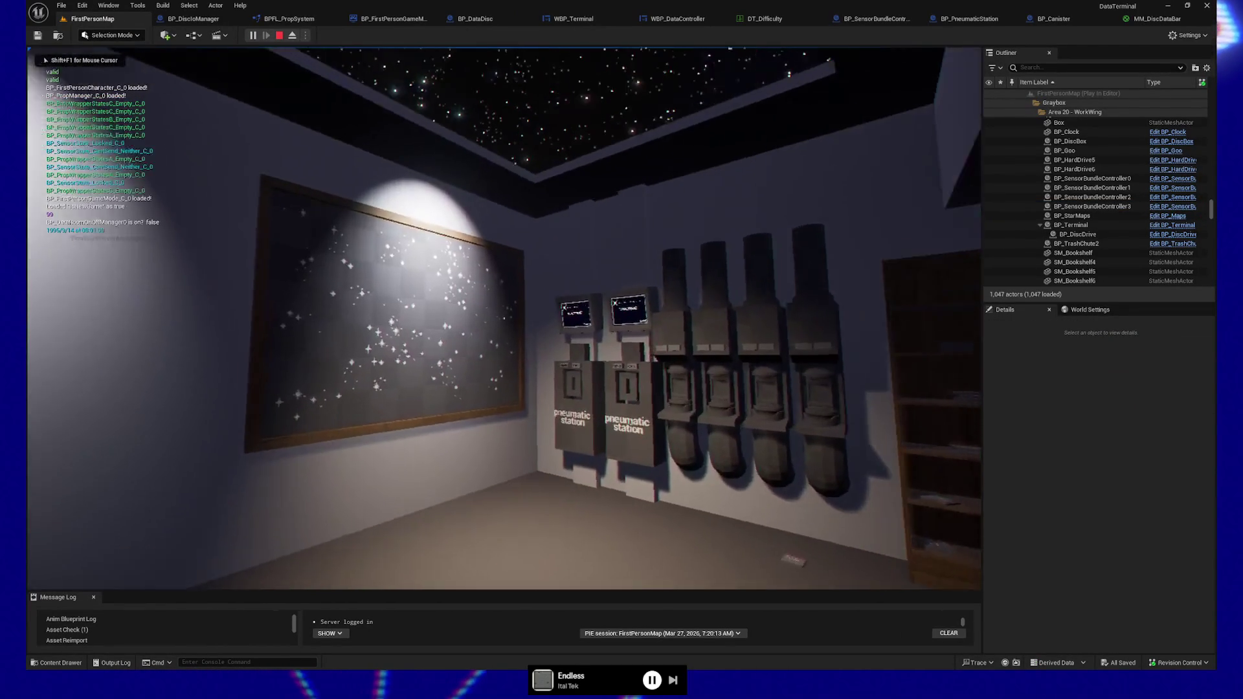
{"action": "key", "text": "w"}
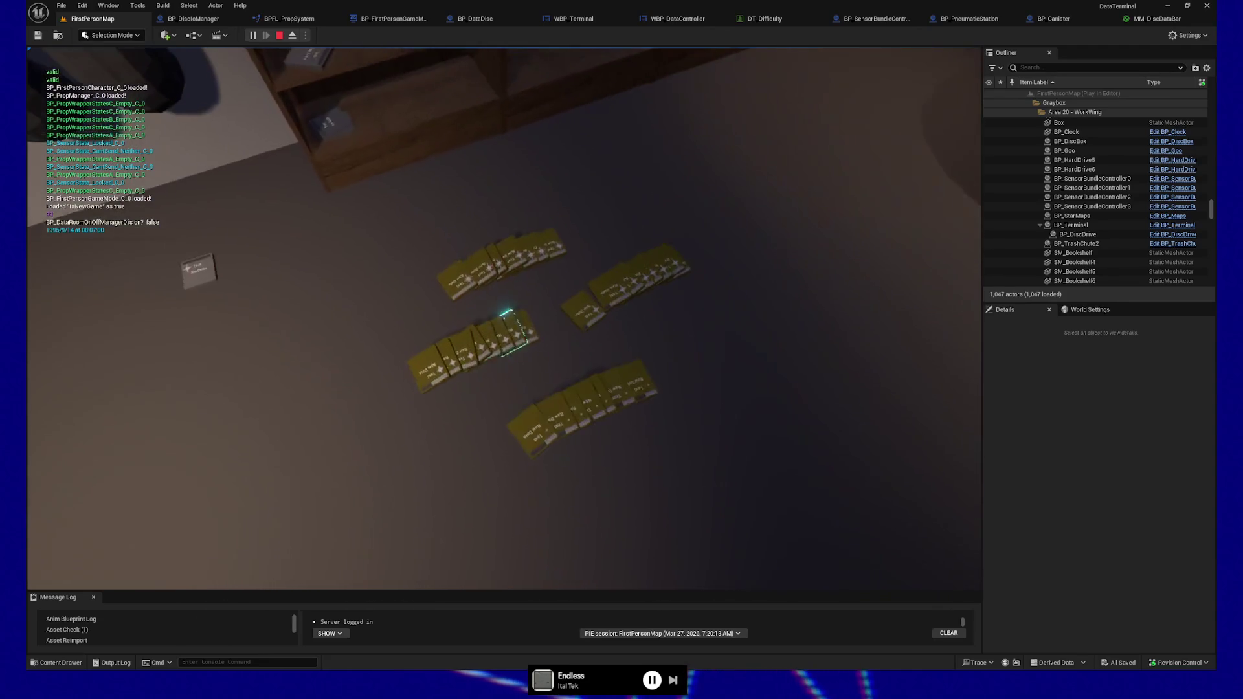
{"action": "left_click", "coordinate": [503, 318]}
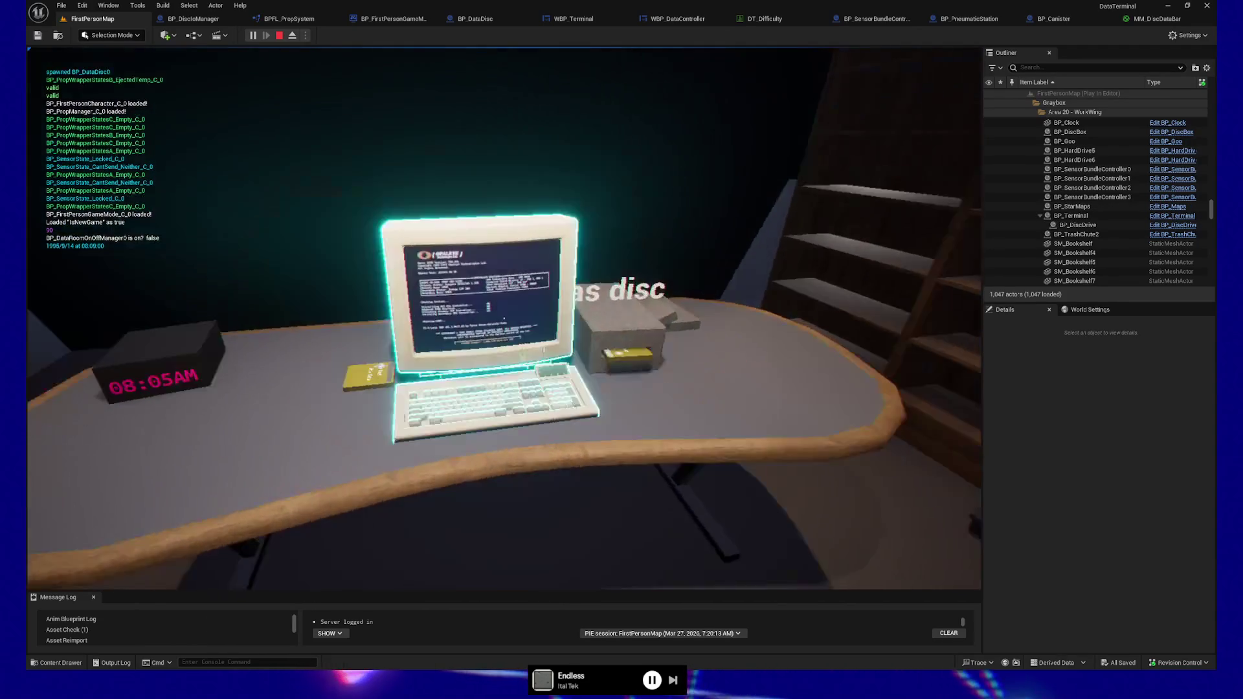
{"action": "left_click", "coordinate": [503, 318]}
{"action": "key", "text": "Right"}
{"action": "key", "text": "Right"}
{"action": "key", "text": "Return"}
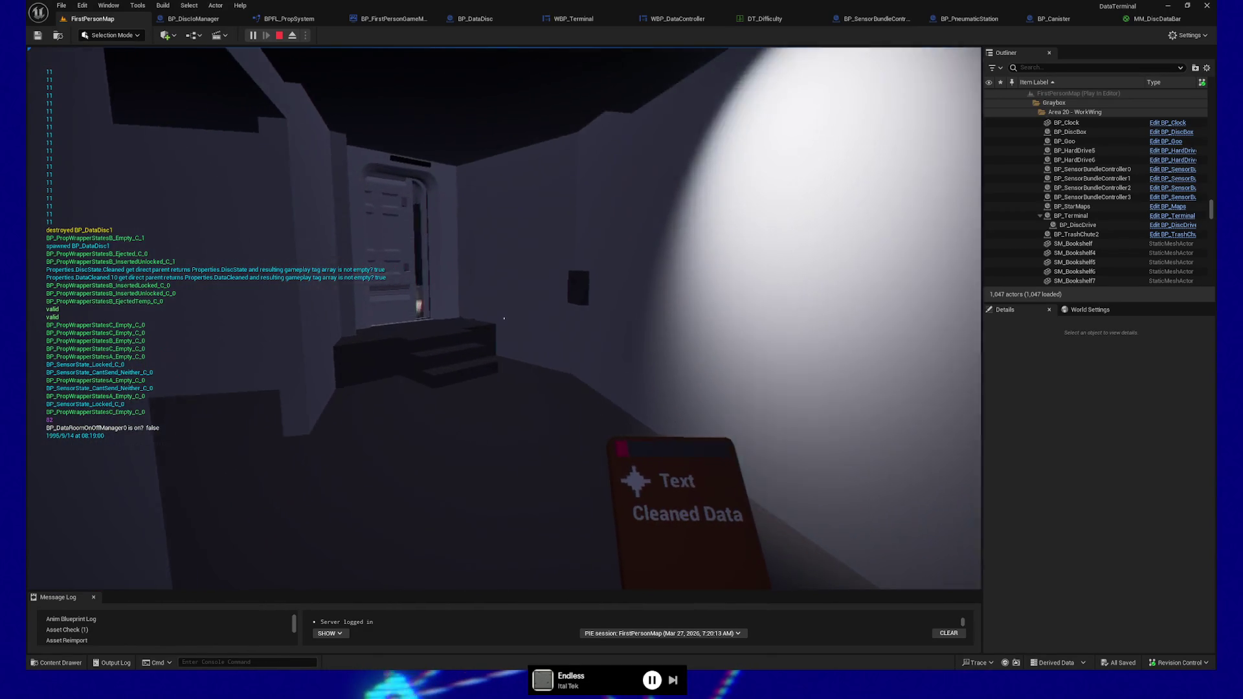
Walk up through the doorway and insert the Cleaned Data disc into the drive
{"action": "key", "text": "w"}
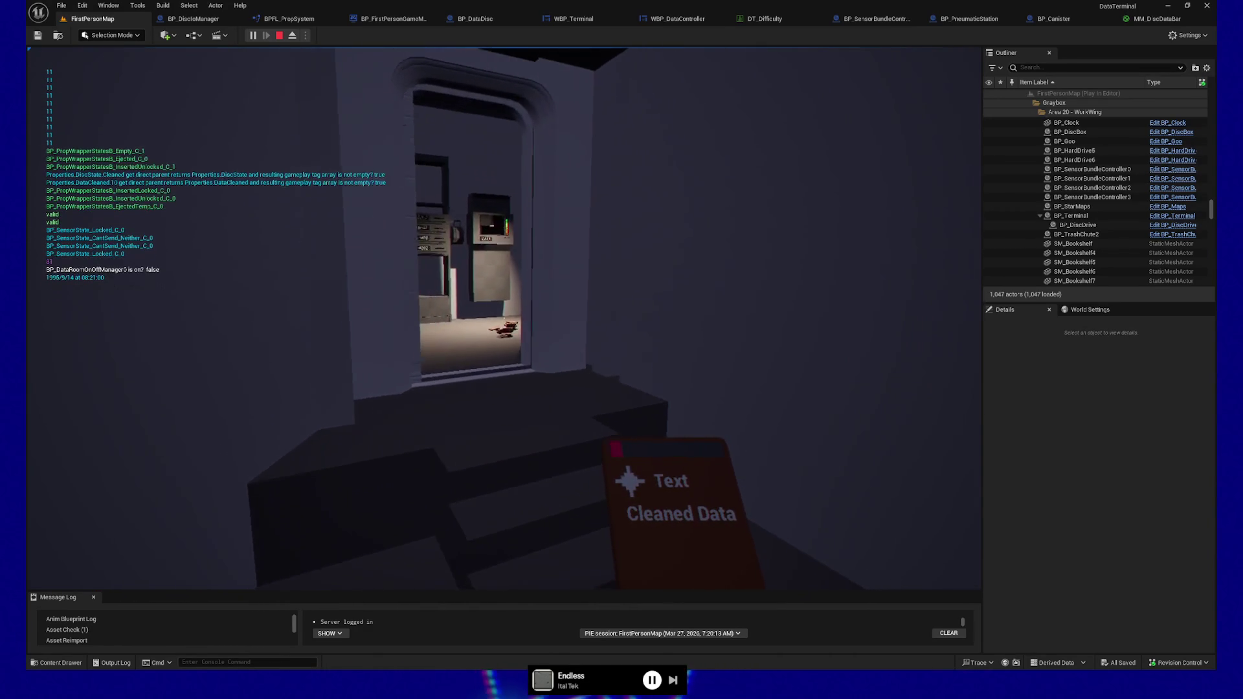
{"action": "key", "text": "w"}
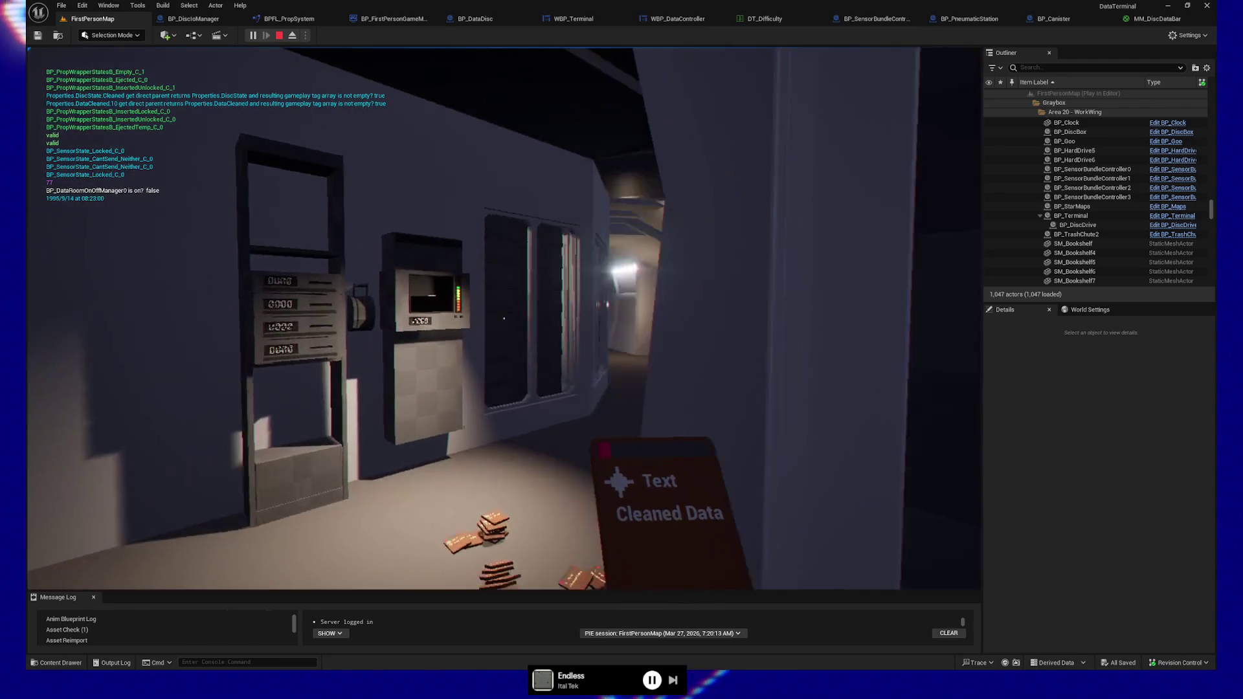
{"action": "key", "text": "w"}
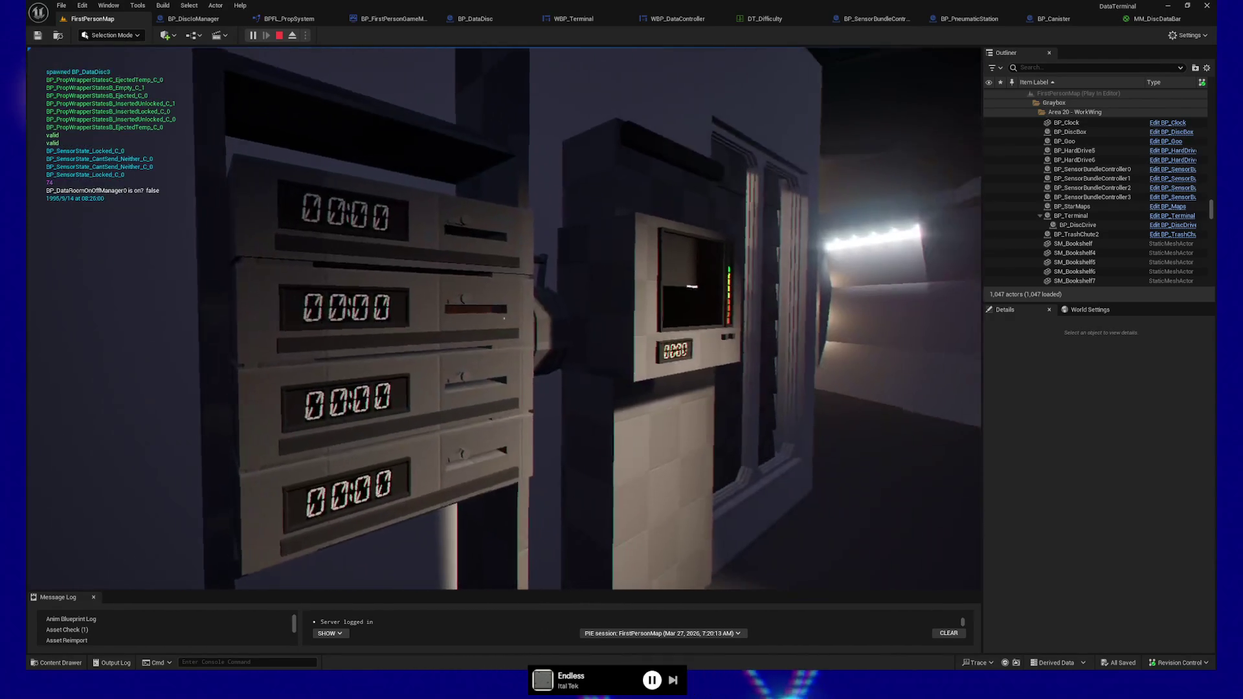
{"action": "left_click", "coordinate": [503, 317]}
Walk down the corridor right up to the purple-lit door
{"action": "key", "text": "w"}
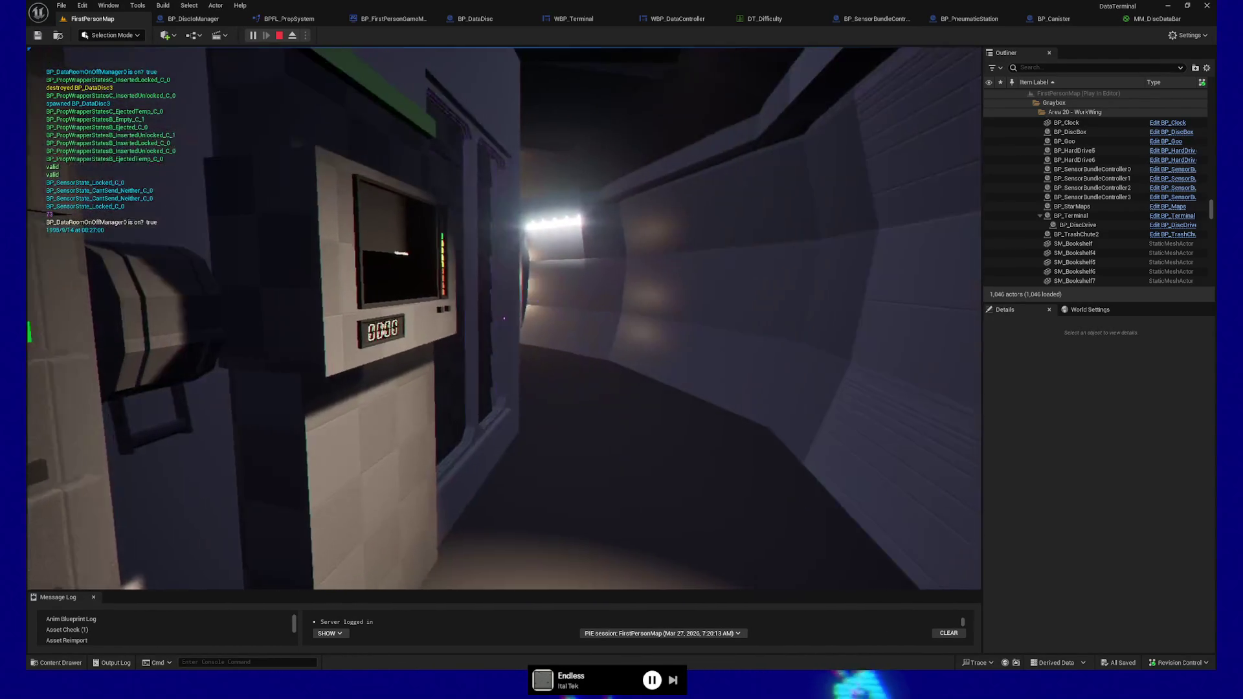
{"action": "key", "text": "w"}
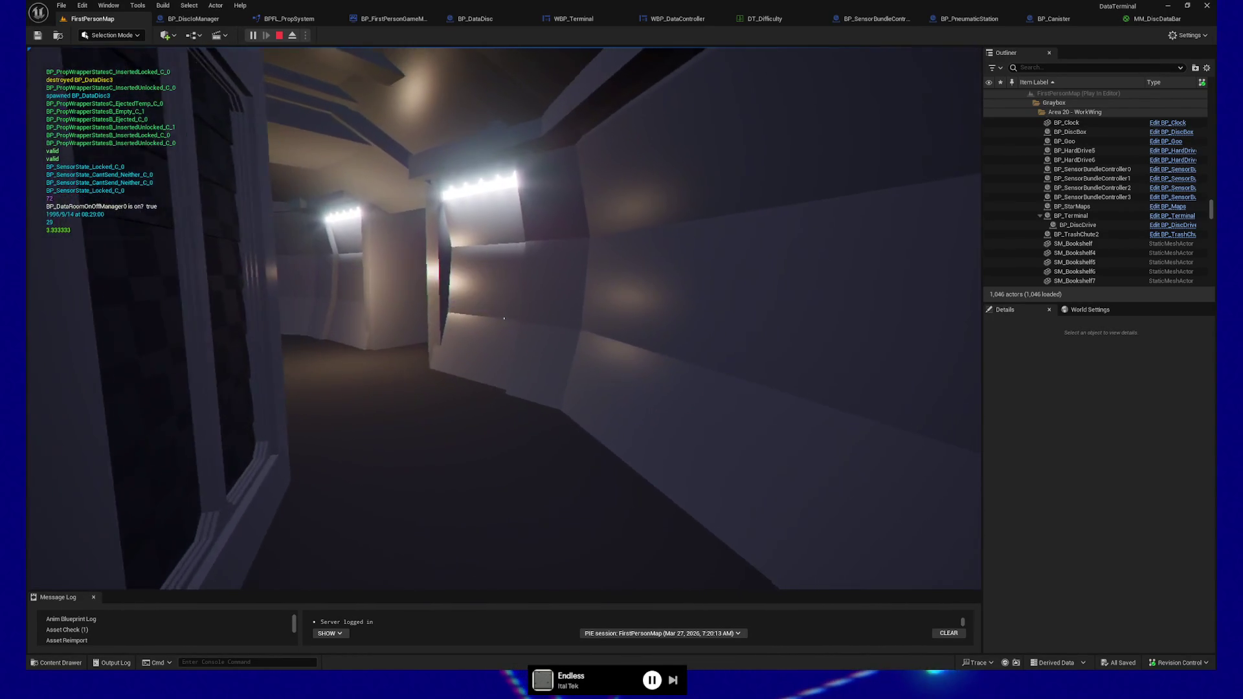
{"action": "key", "text": "w"}
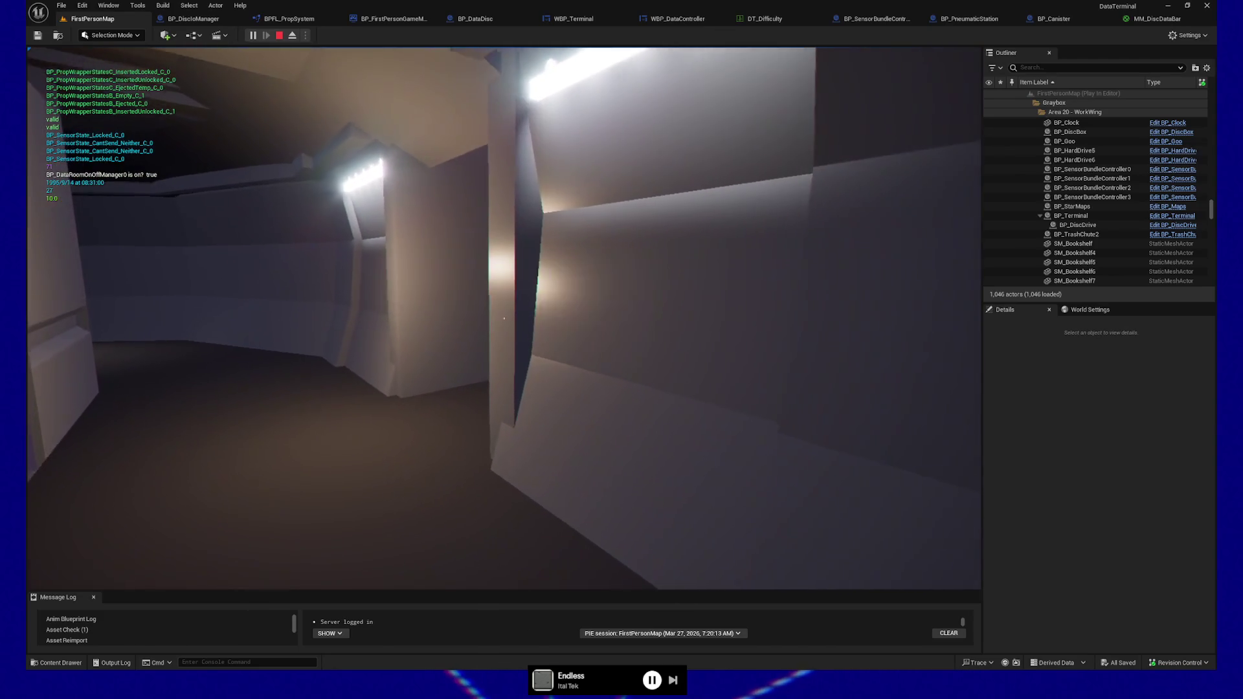
{"action": "key", "text": "w"}
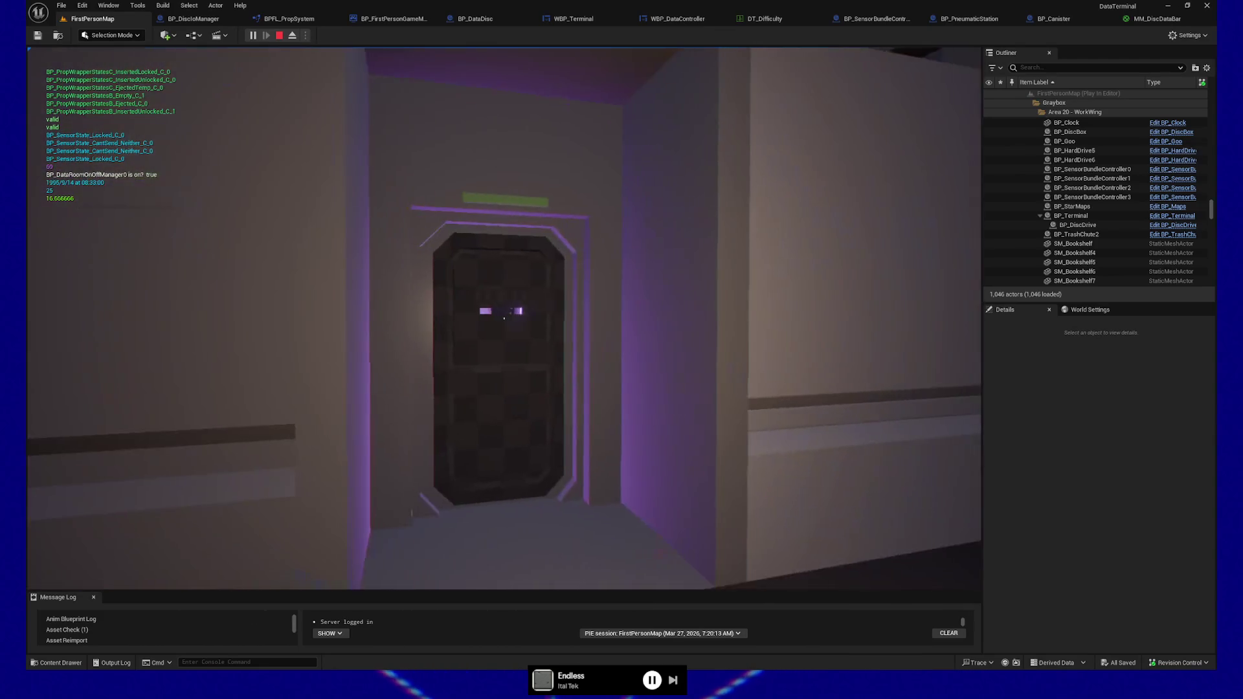
{"action": "key", "text": "w"}
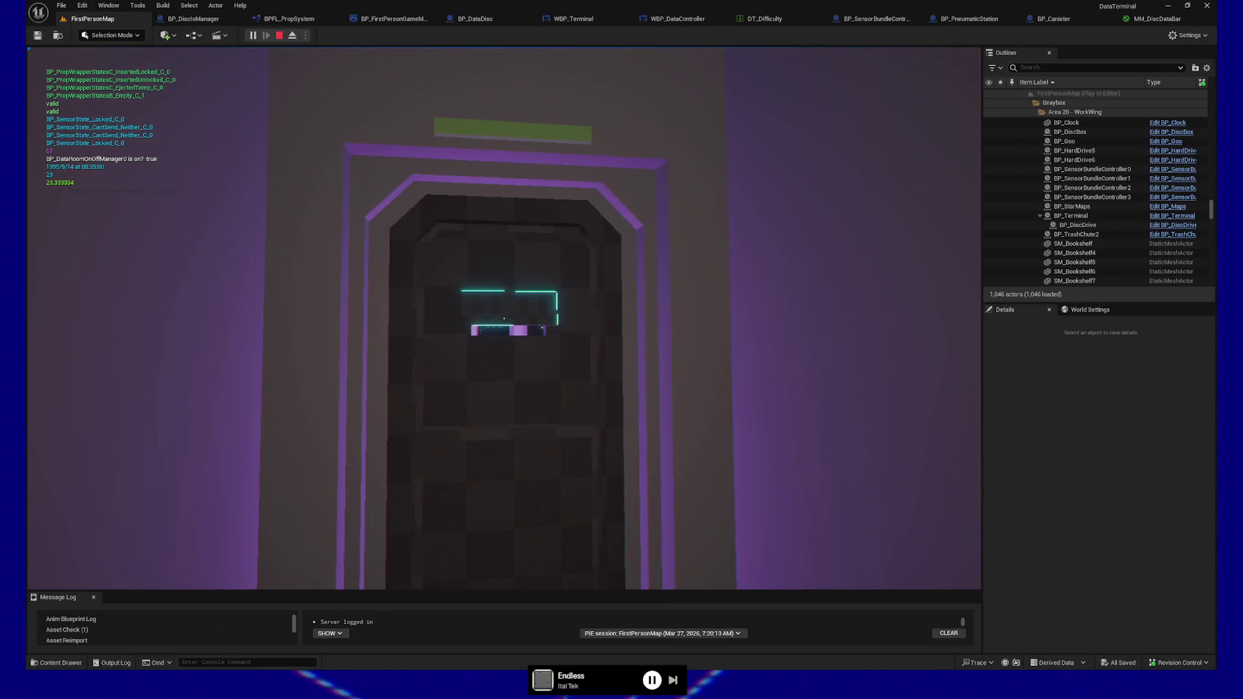
{"action": "key", "text": "w"}
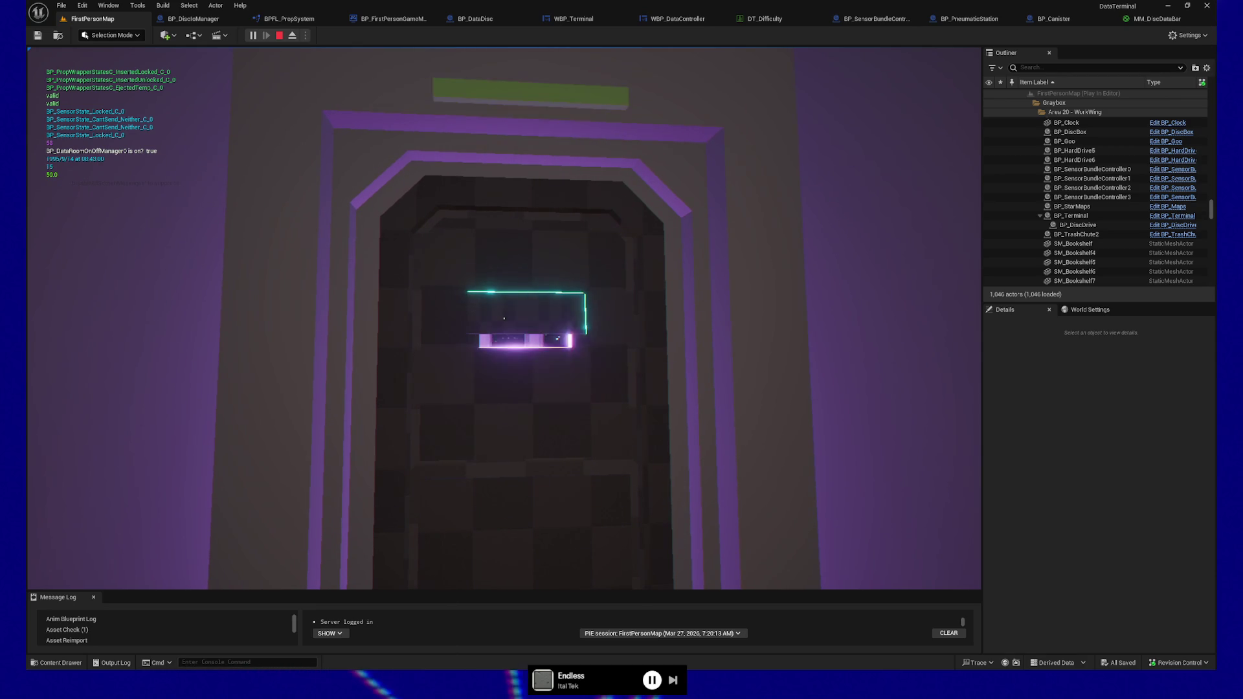
{"action": "key", "text": "w"}
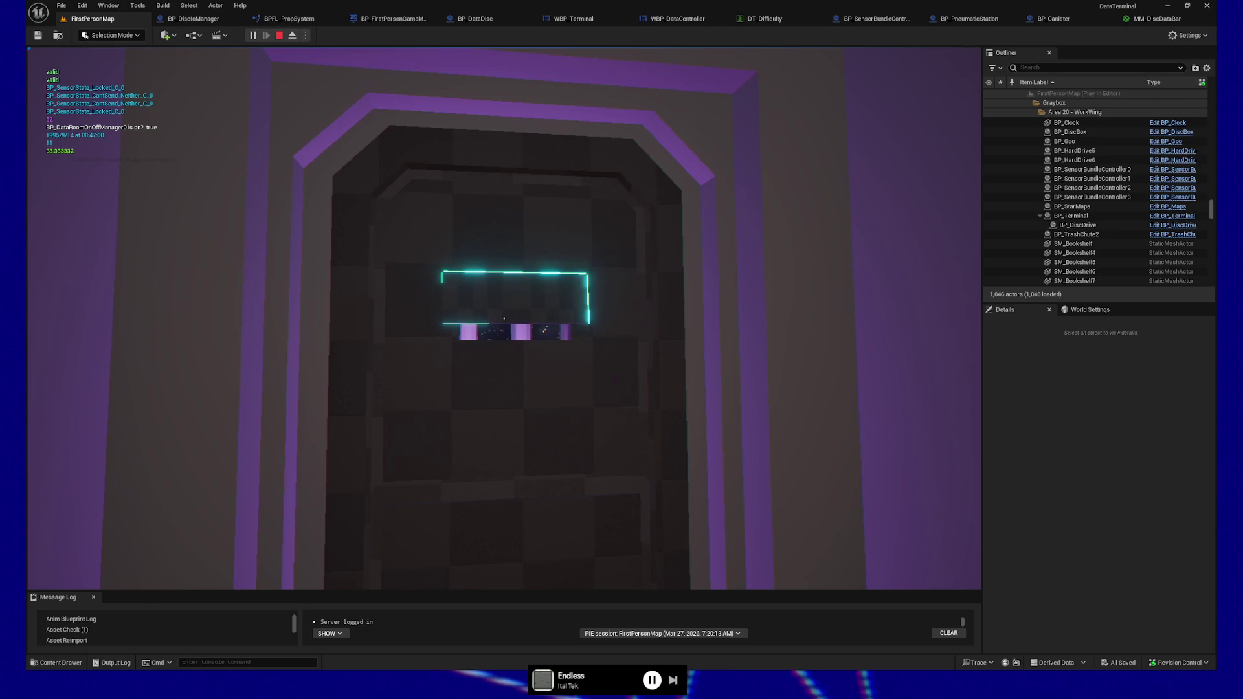
Walk the grey corridor to the disc terminal and take the ejected Processed Data disc
{"action": "key", "text": "w"}
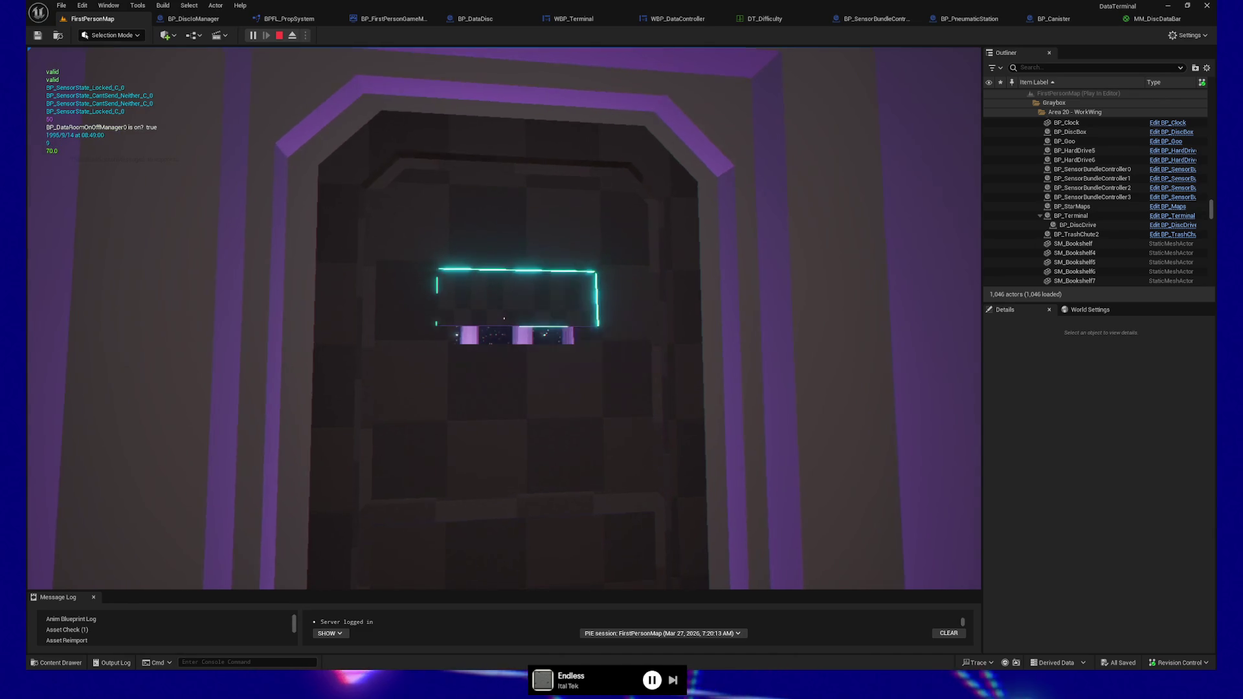
{"action": "key", "text": "w"}
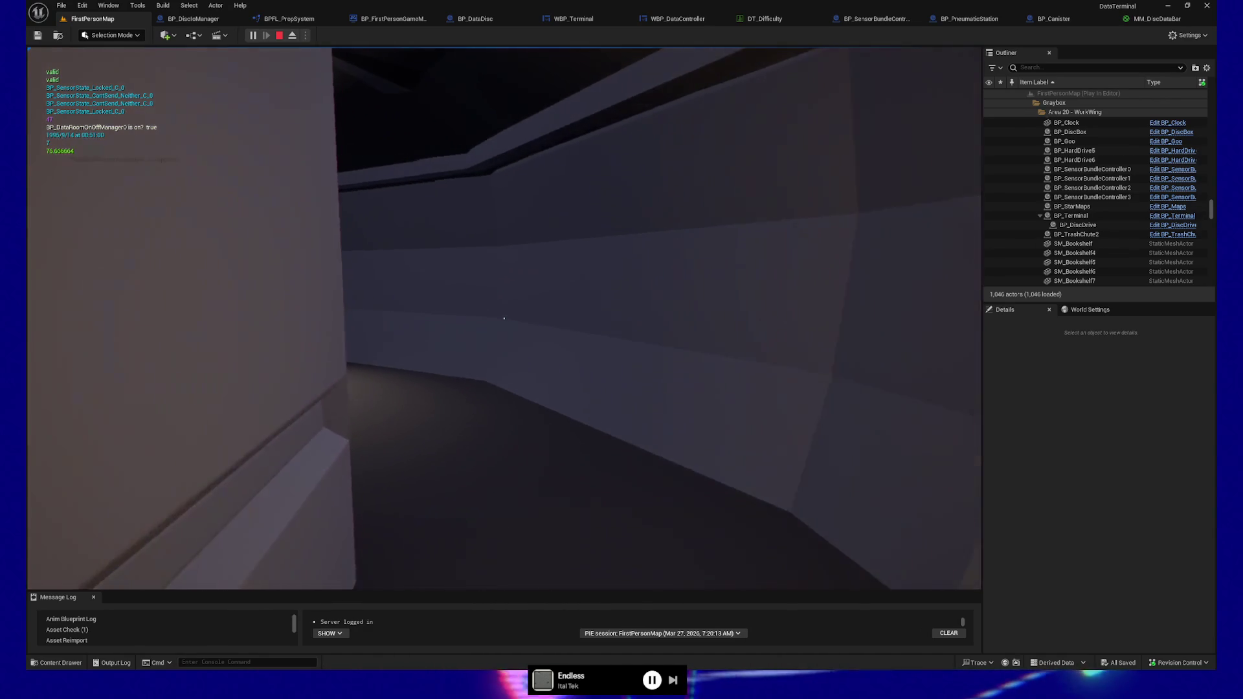
{"action": "key", "text": "w"}
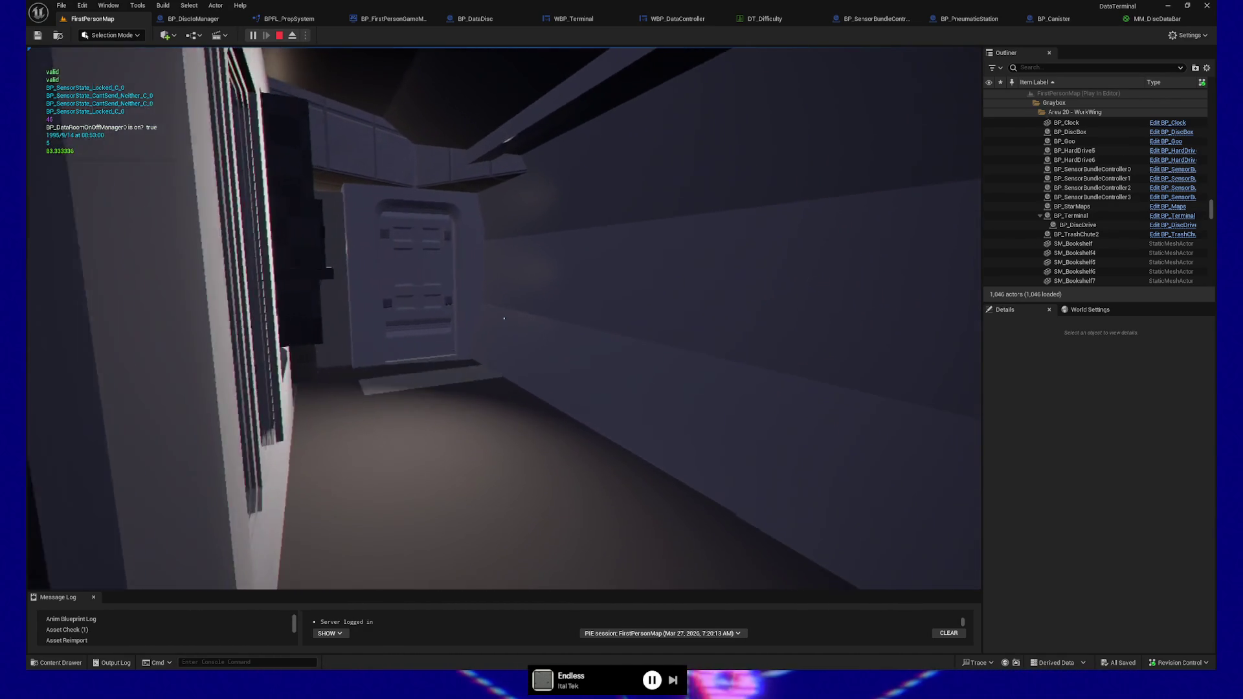
{"action": "key", "text": "w"}
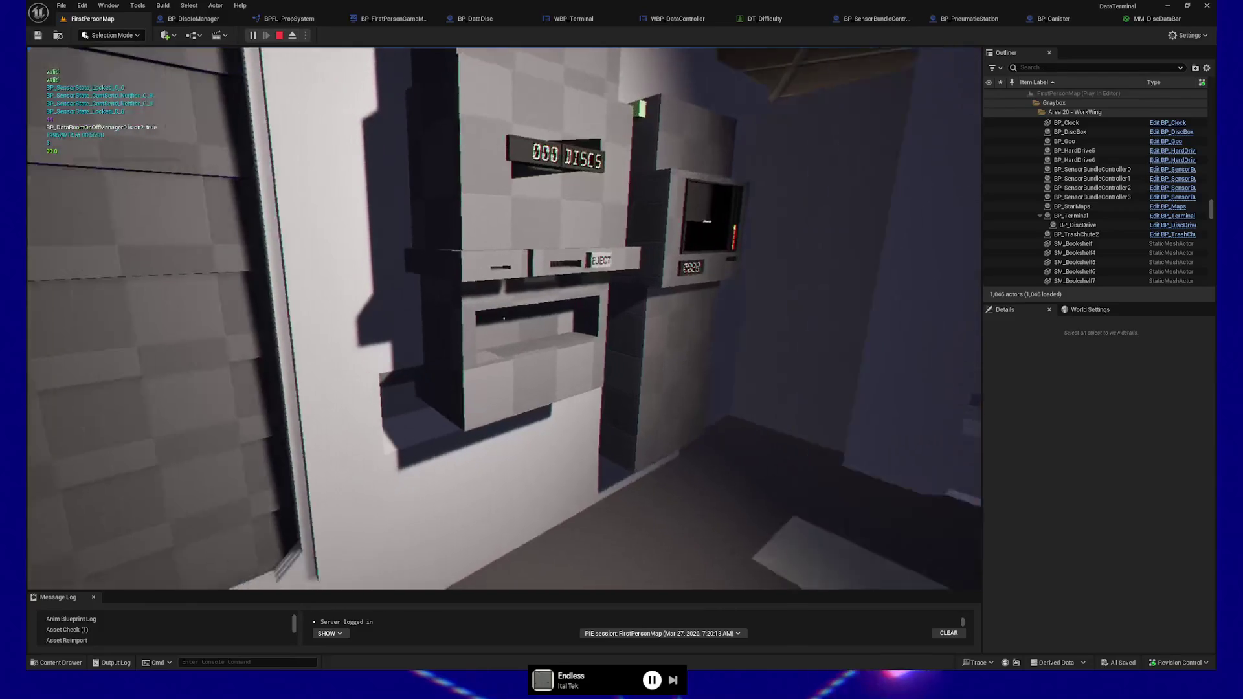
{"action": "key", "text": "w"}
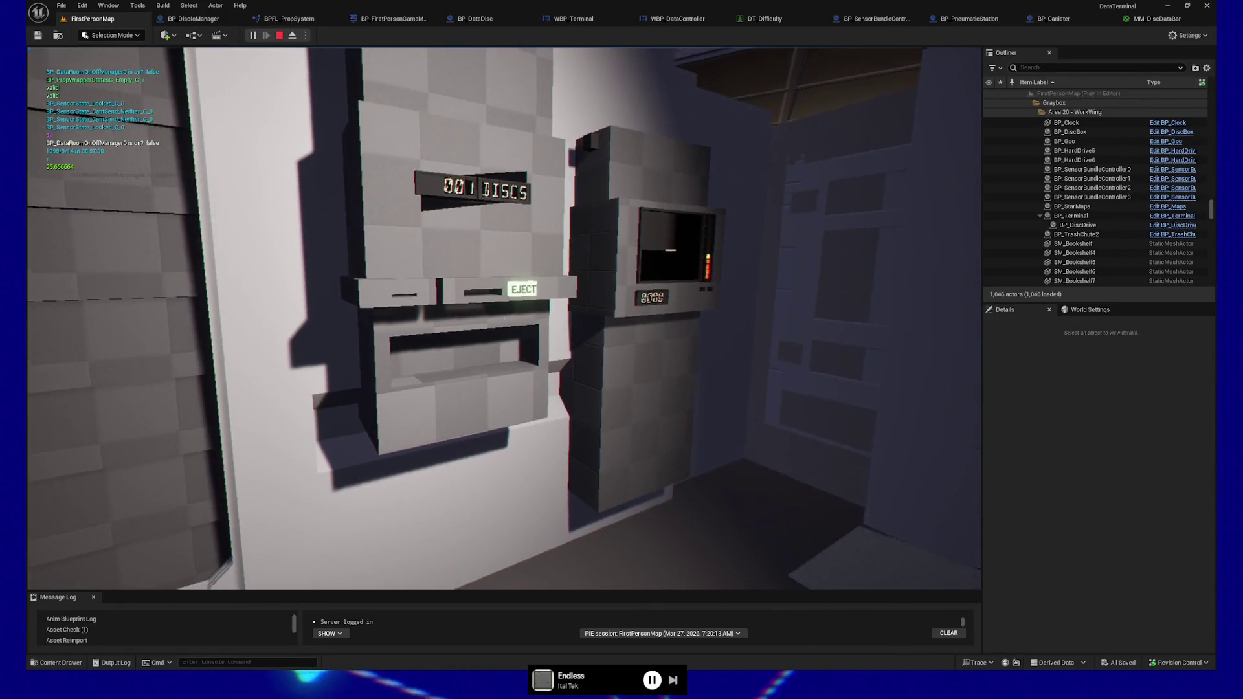
{"action": "key", "text": "e"}
{"action": "key", "text": "e"}
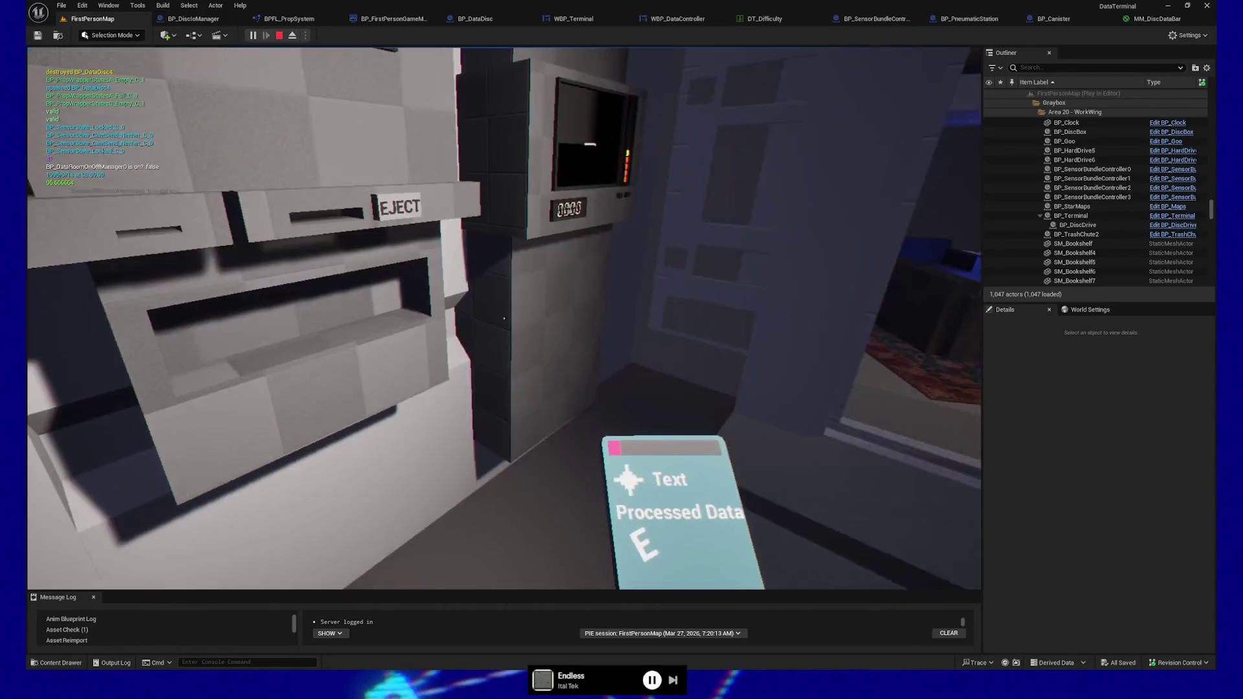
Check the disc counter, then carry the disc through the lounge into the teleporter room
{"action": "key", "text": "w"}
{"action": "key", "text": "s"}
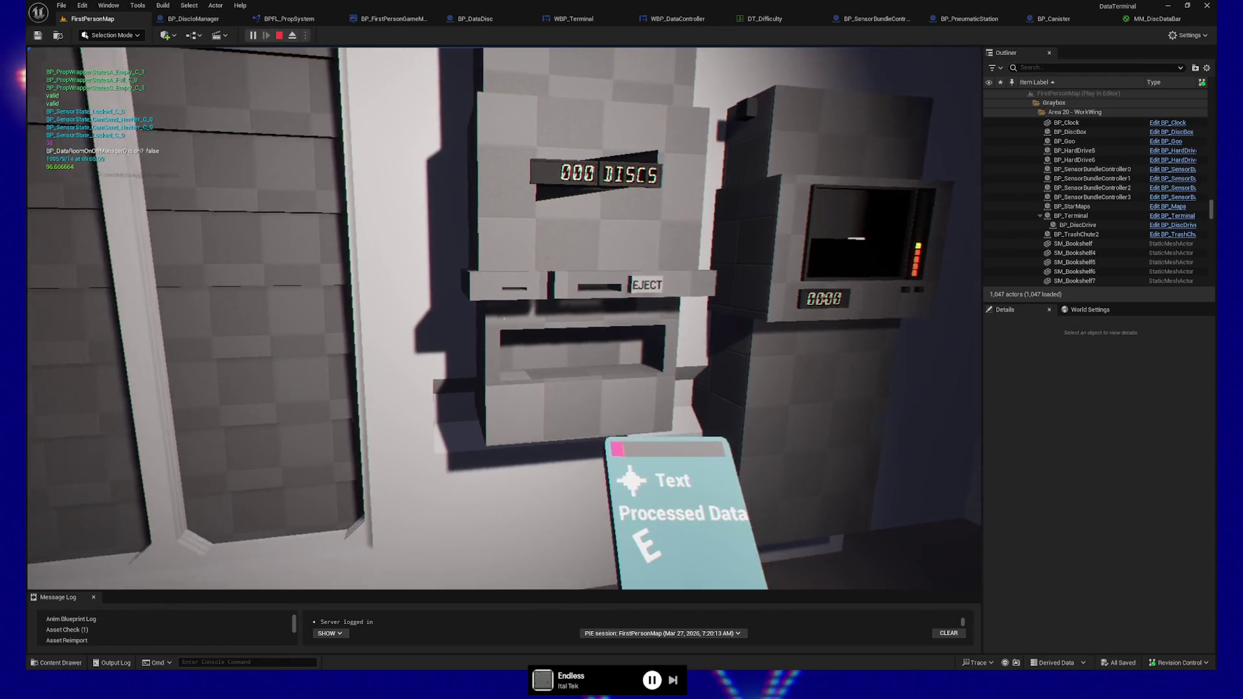
{"action": "key", "text": "s"}
{"action": "key", "text": "w"}
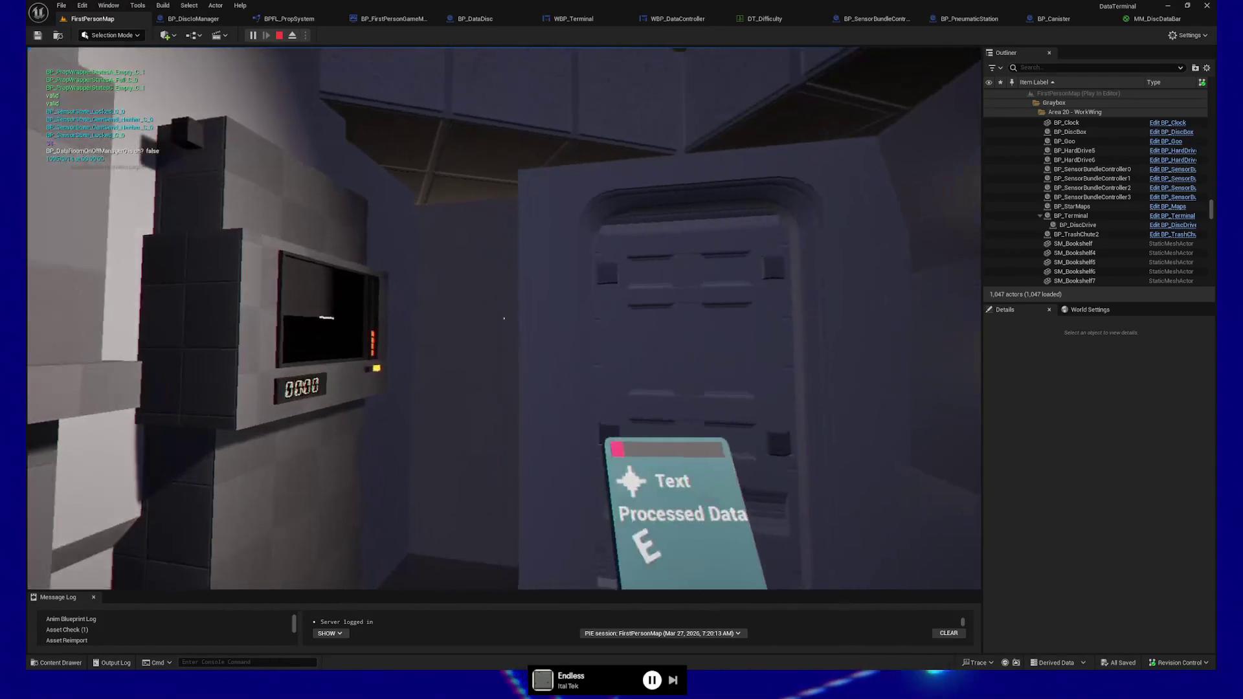
{"action": "key", "text": "w"}
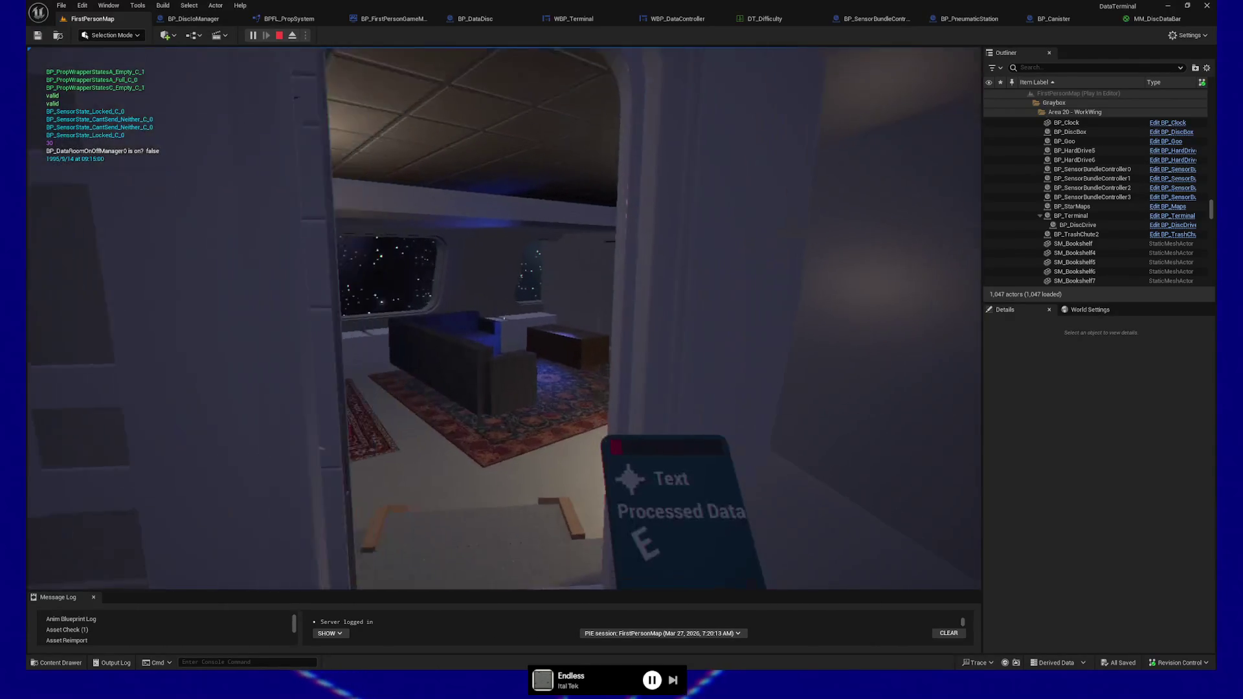
{"action": "key", "text": "w"}
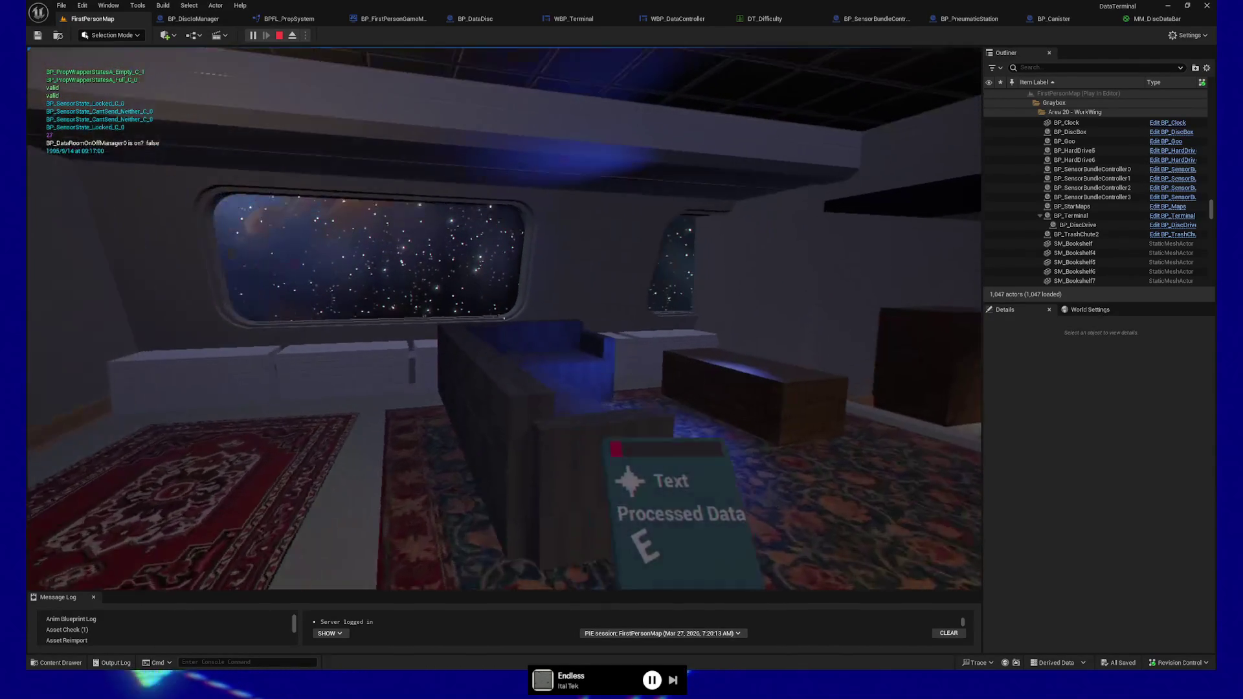
{"action": "key", "text": "w"}
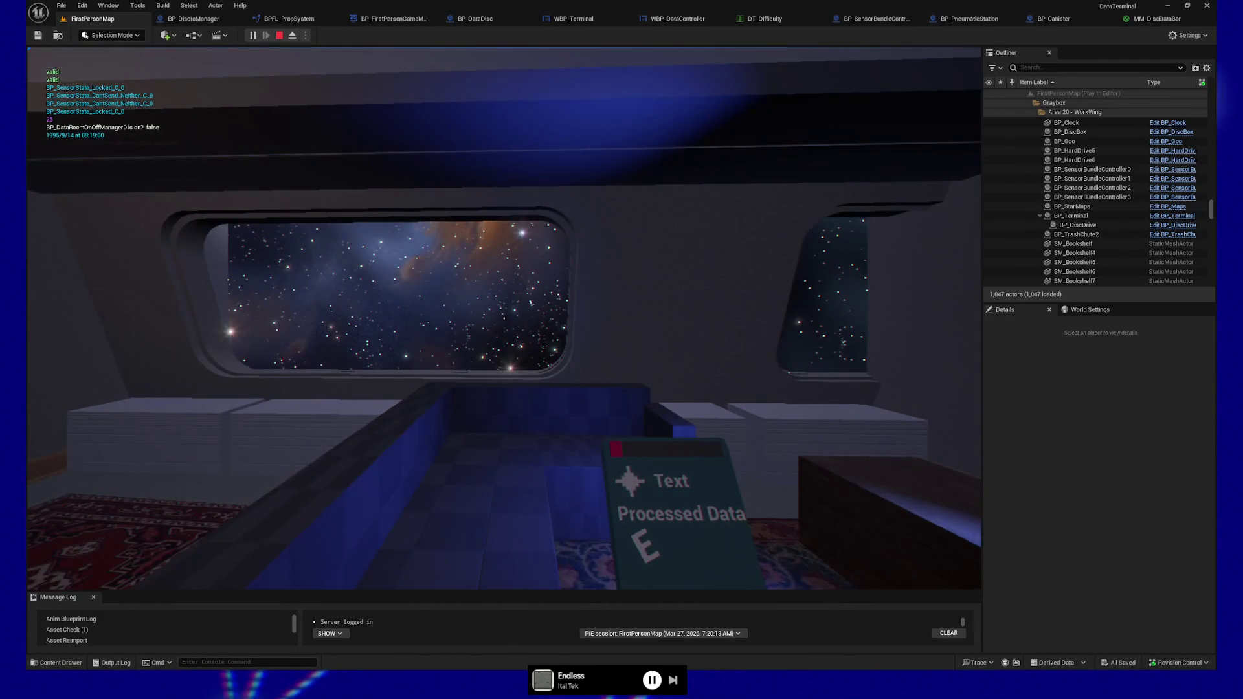
{"action": "key", "text": "w"}
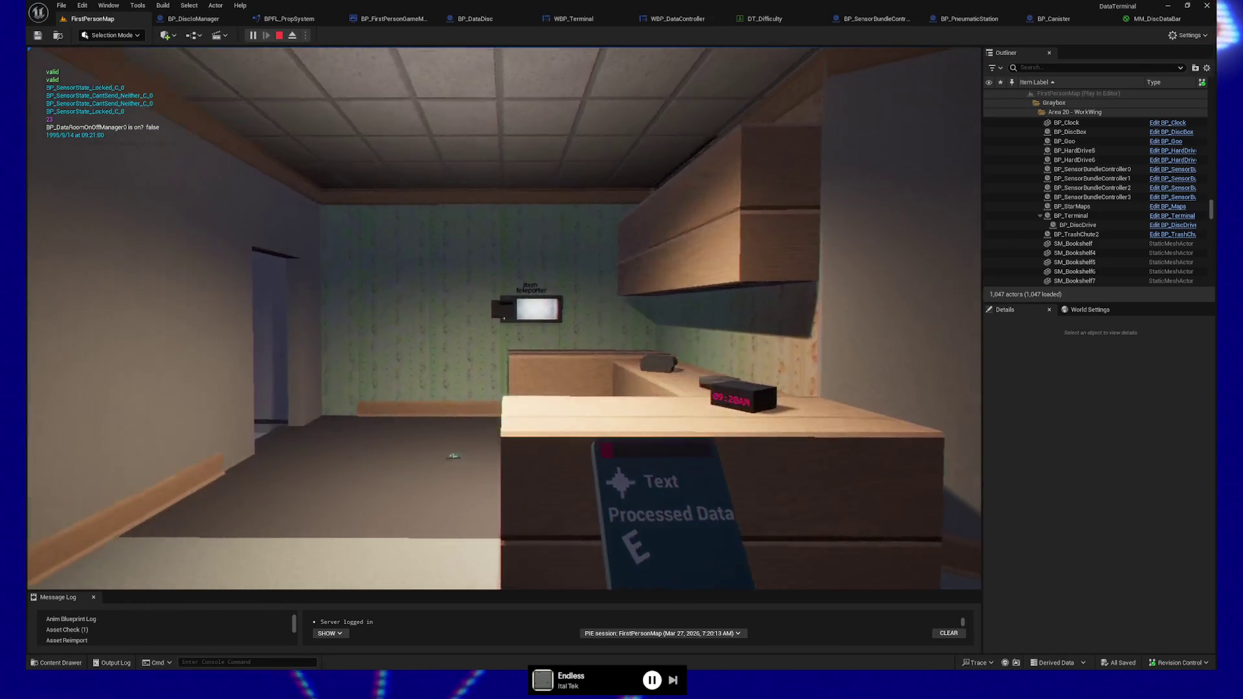